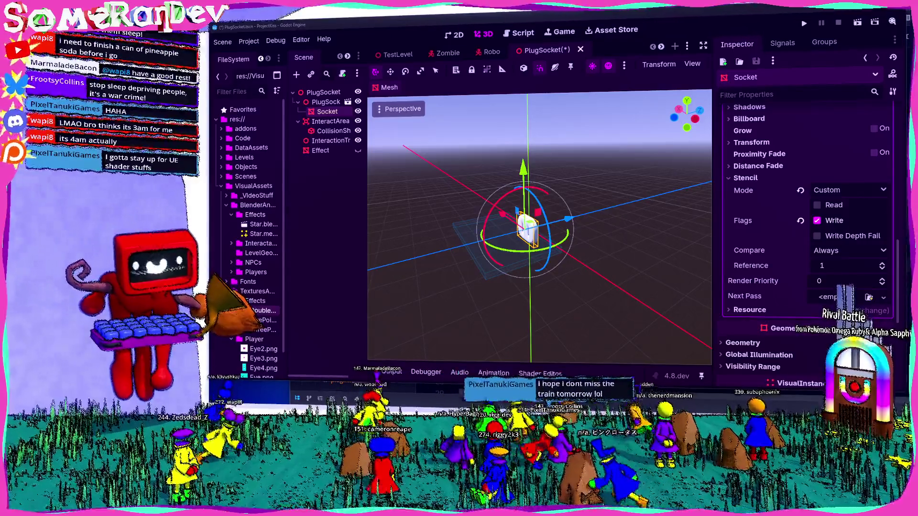
In the Main project, select the OmegaRuby Rival Battle song metadata and drag its Volume value.
key("alt+Tab")
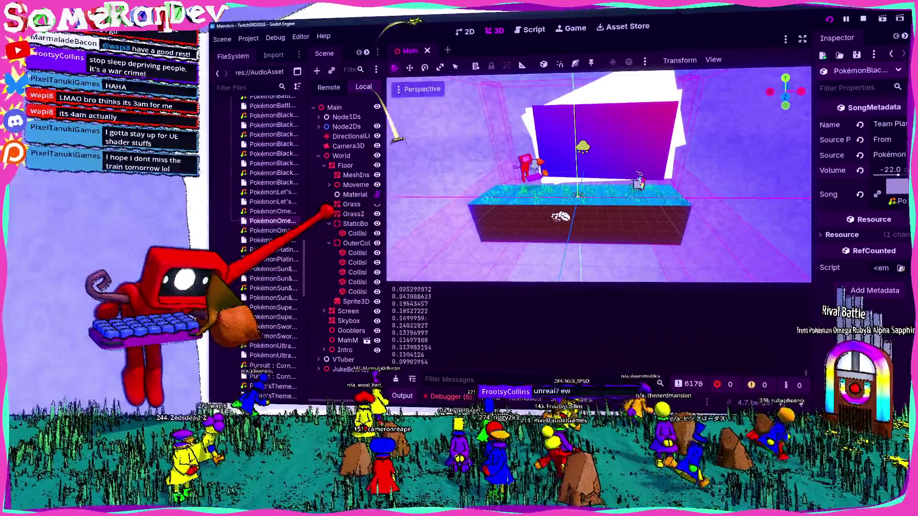
left_click_drag(306, 188, 382, 103)
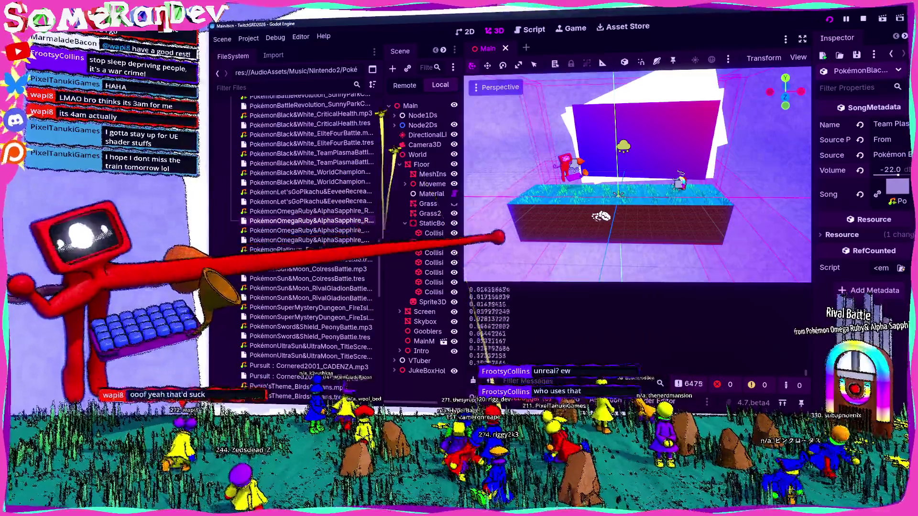
mouse_move(381, 191)
left_mouse_down()
mouse_move(286, 192)
mouse_move(372, 201)
left_mouse_up()
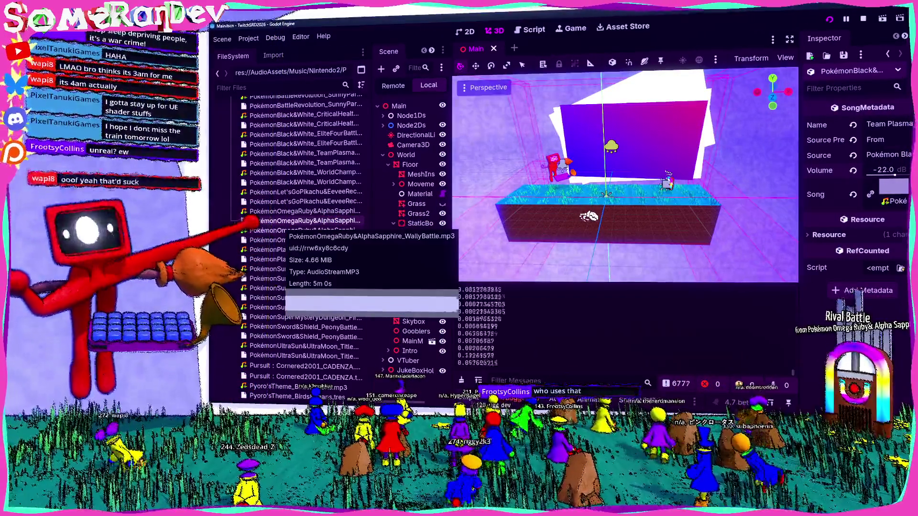
left_click(287, 240)
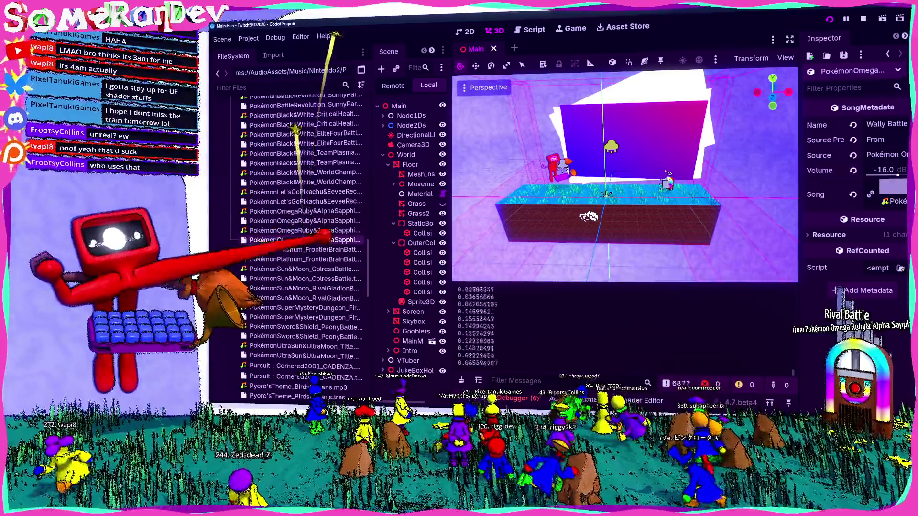
left_click(885, 170)
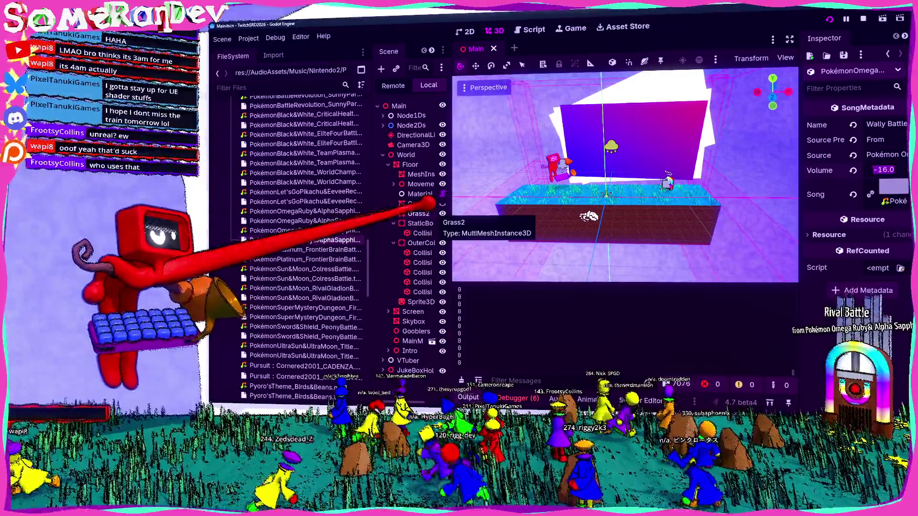
left_click(296, 221)
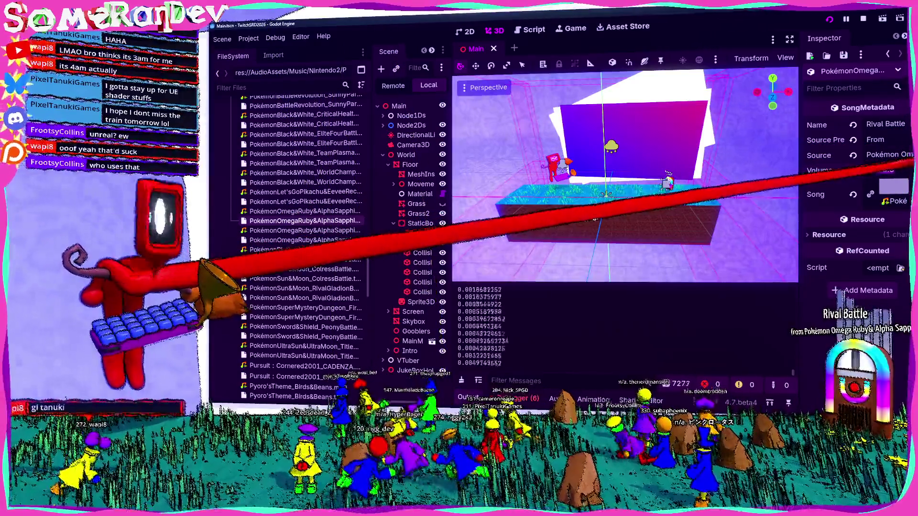
left_click_drag(901, 173, 894, 175)
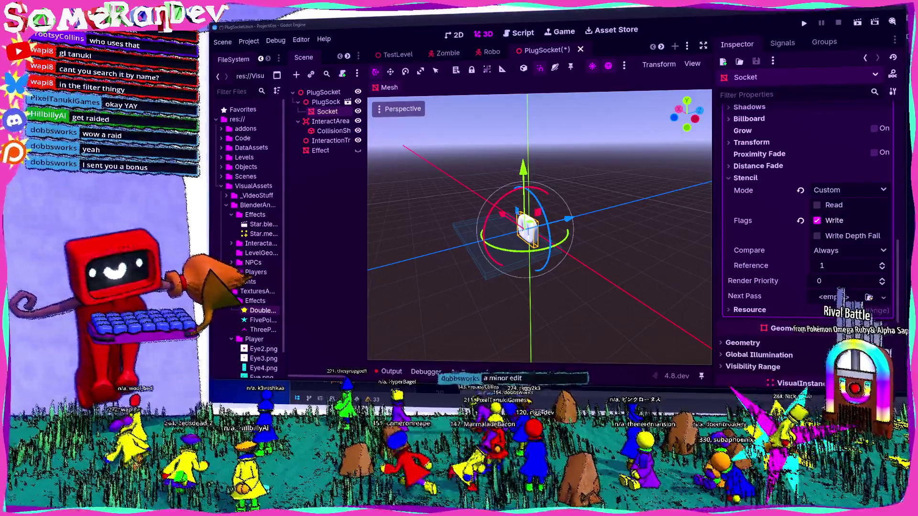
Switch windows to bring up the gamedev-and-art-wips chat channel.
key("alt+Tab")
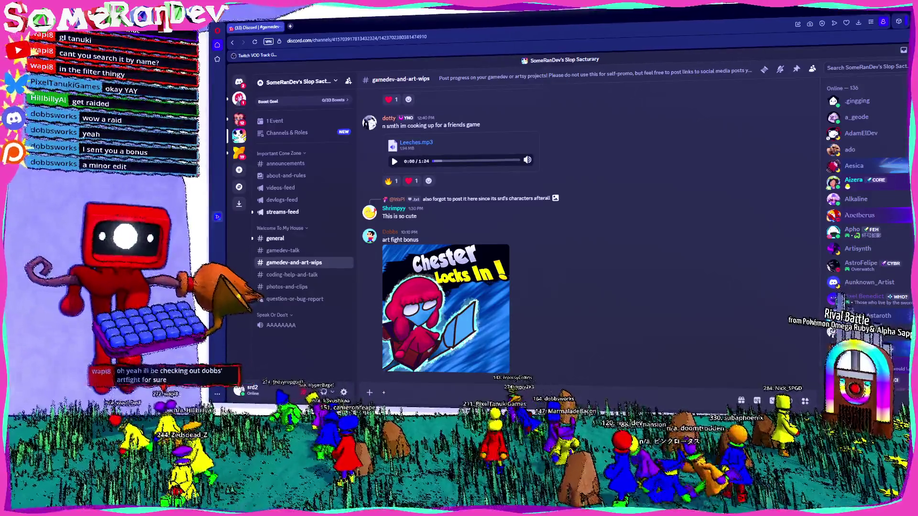
key("alt+Tab")
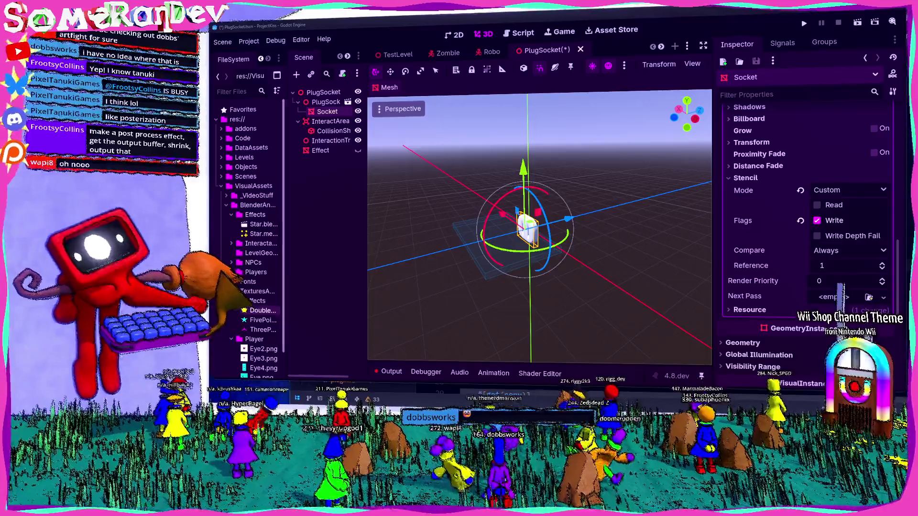
Deselect the Socket and widen the file browser, then switch to the Lighting Studies reference video.
left_click(377, 212)
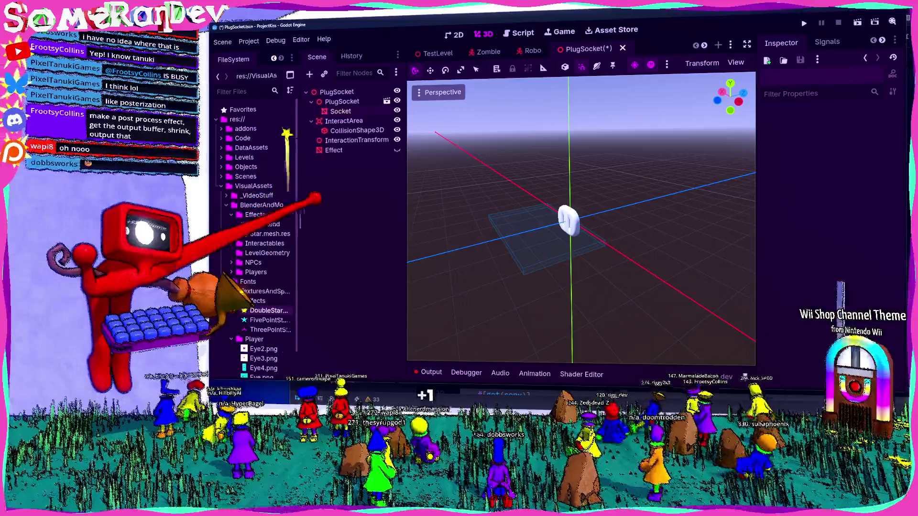
left_click_drag(286, 143, 306, 143)
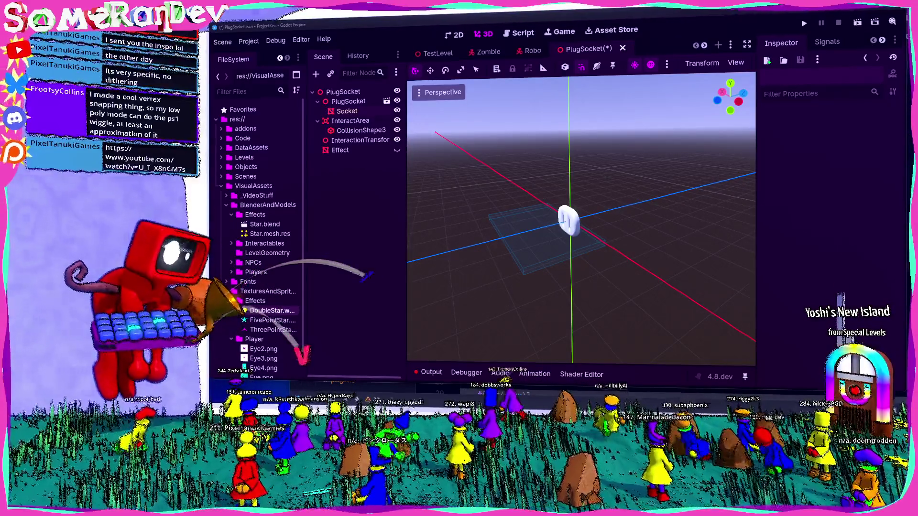
key("alt+Tab")
left_click(482, 145)
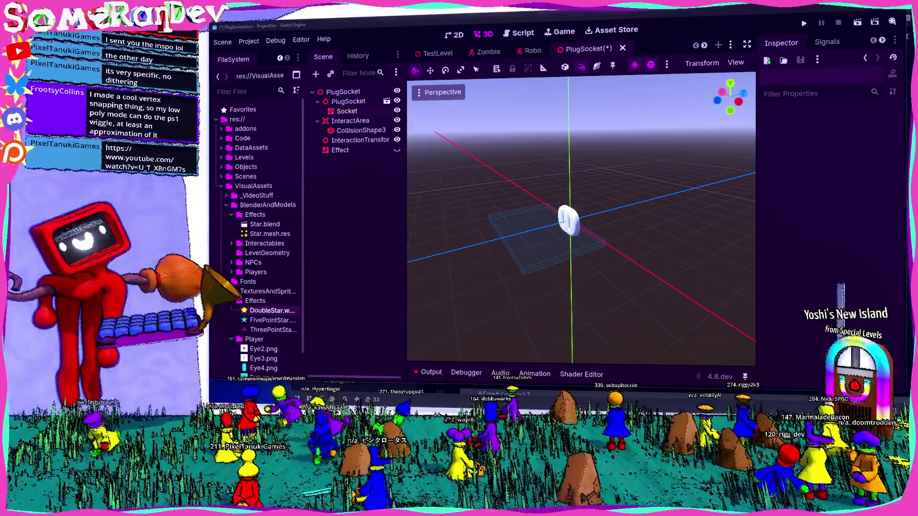
key("alt+Tab")
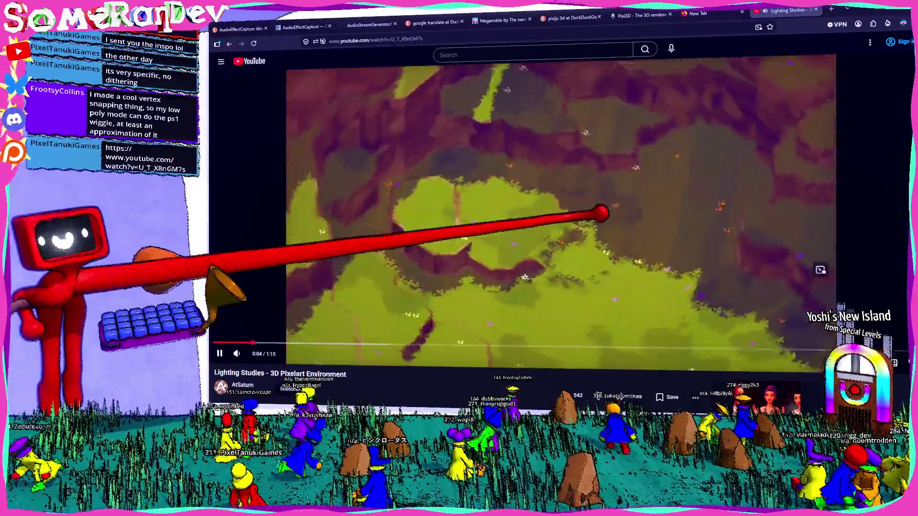
Watch the Lighting Studies video full screen, pausing and seeking, then exit full screen.
left_click(602, 212)
double_click(603, 212)
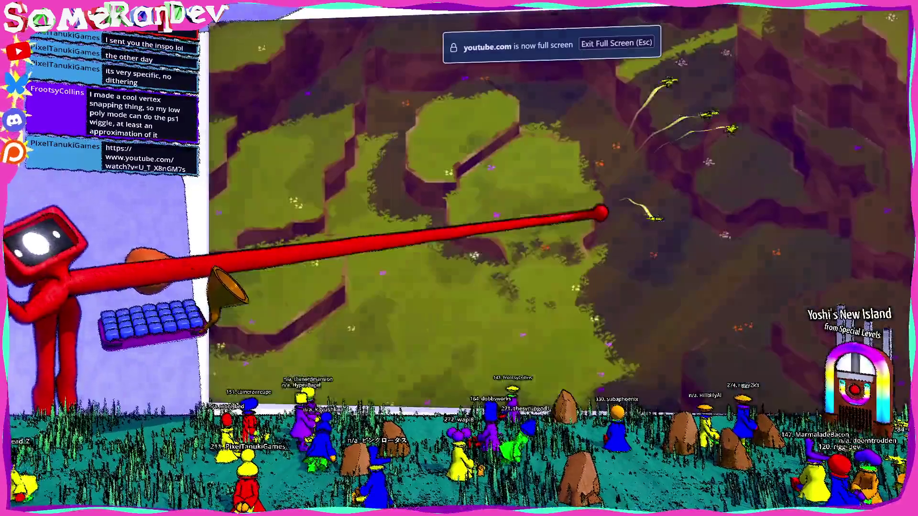
key("k")
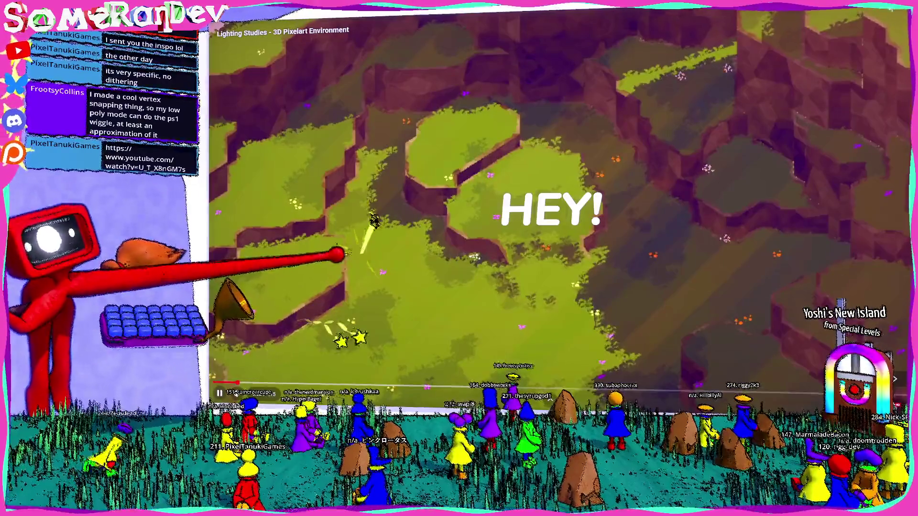
key("k")
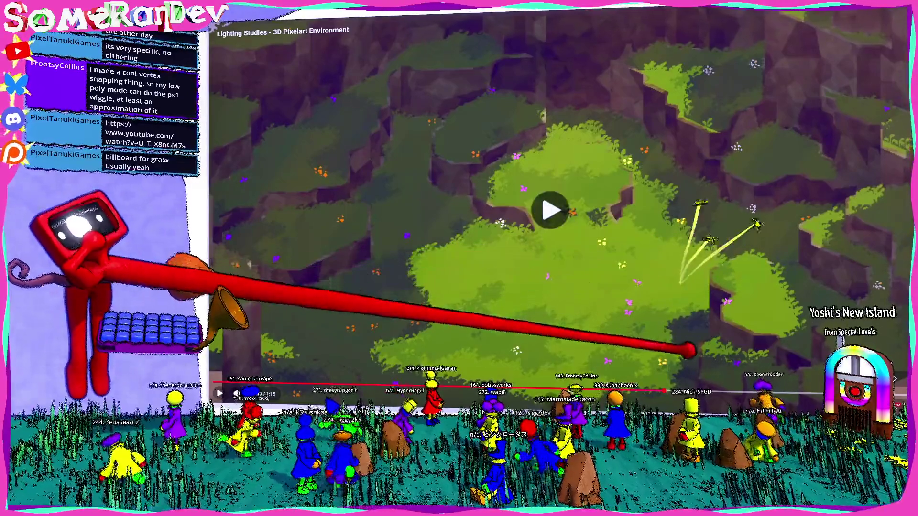
left_click(688, 351)
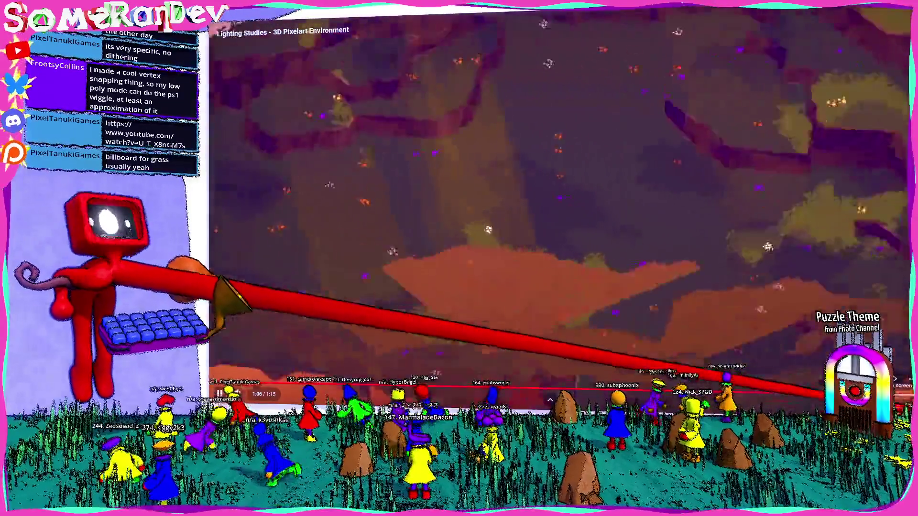
key("Escape")
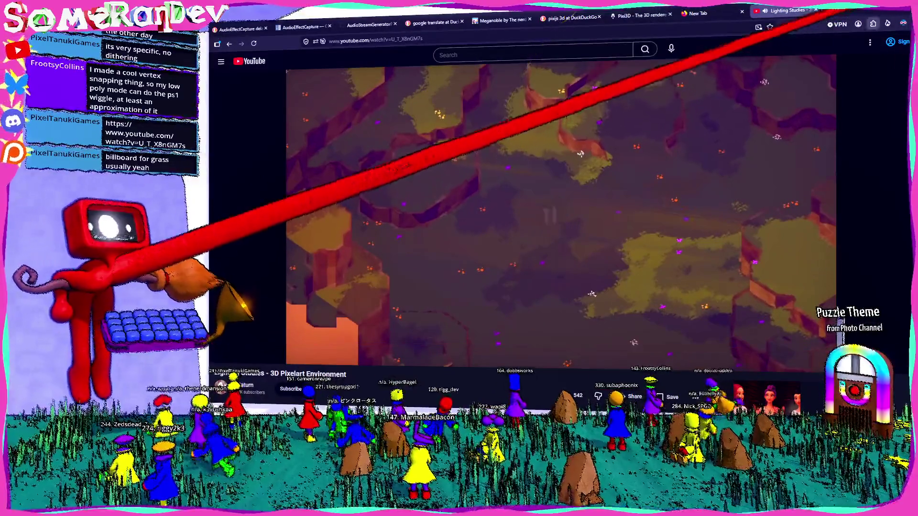
Resume the Lighting Studies video, then return to Godot's PlugSocket scene showing the star Effect.
key("alt+Tab")
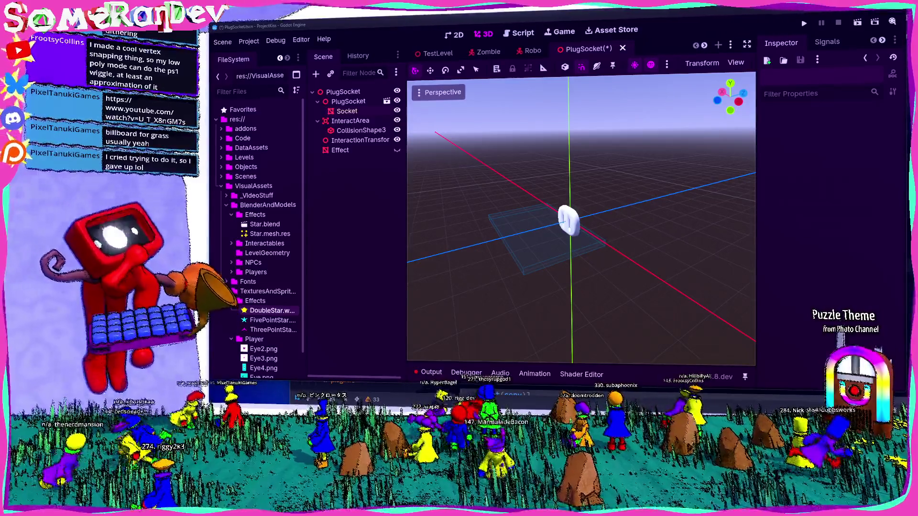
key("alt+Tab")
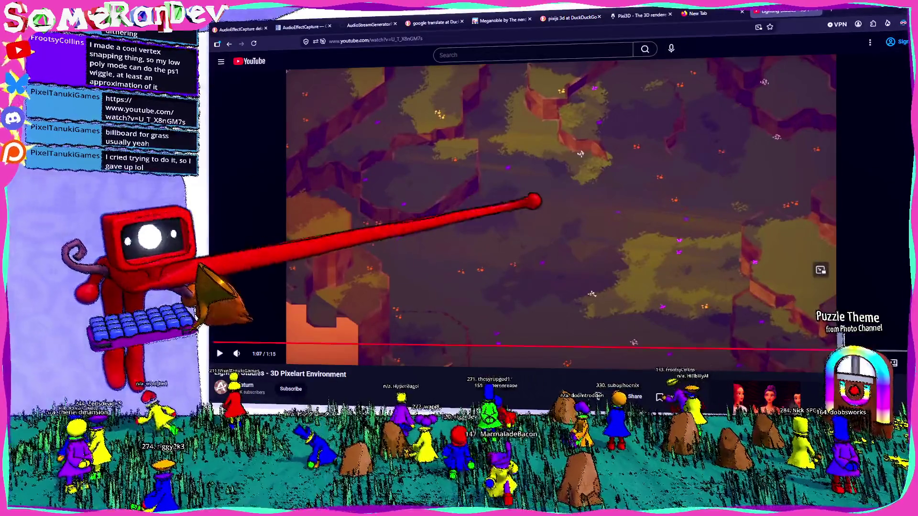
left_click(550, 216)
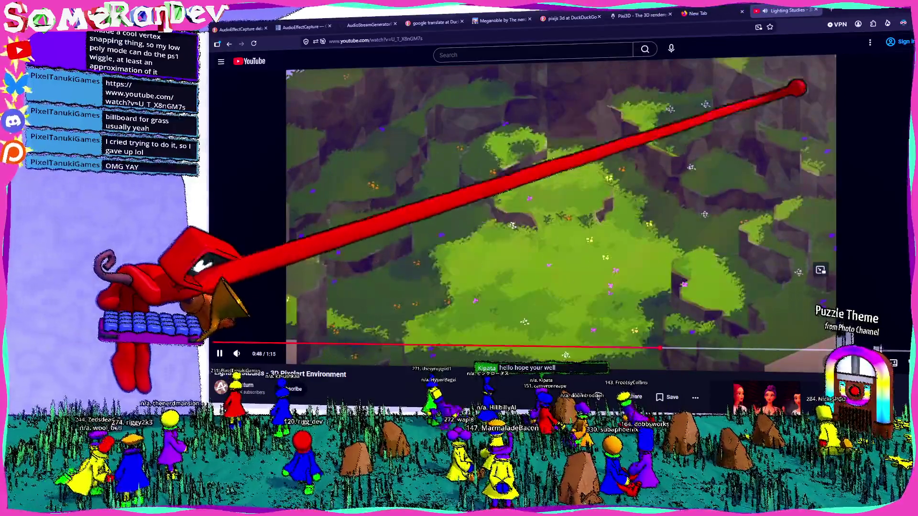
key("alt+Tab")
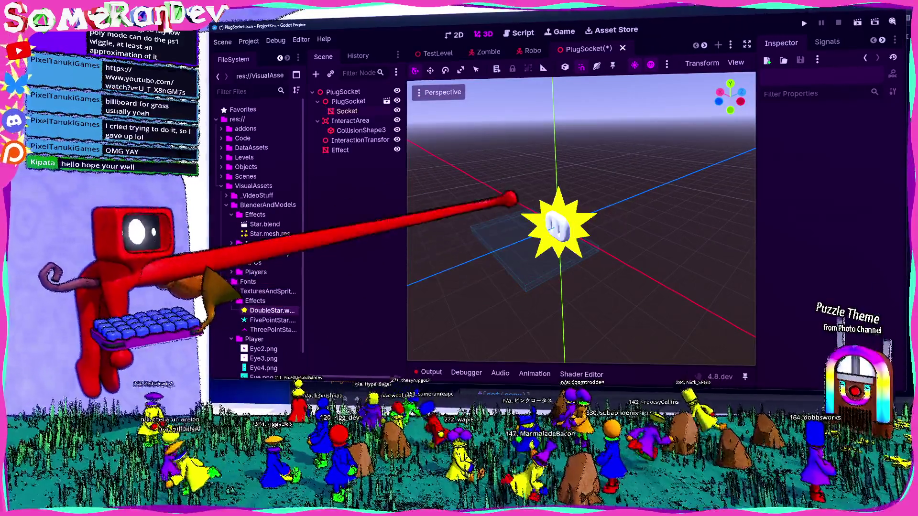
Save PlugSocket, select the Socket to review its stencil settings, then switch to the Zed editor.
key("ctrl+s")
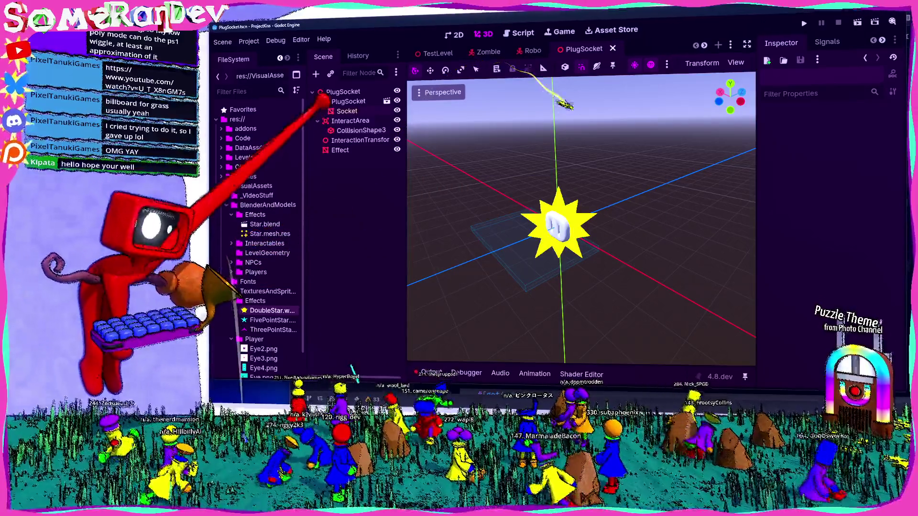
left_click(344, 110)
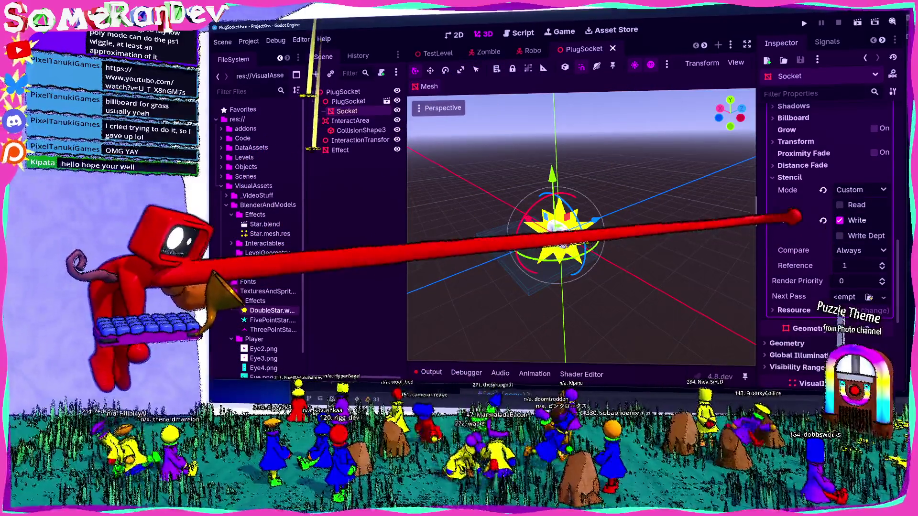
scroll(774, 227, "up", 2)
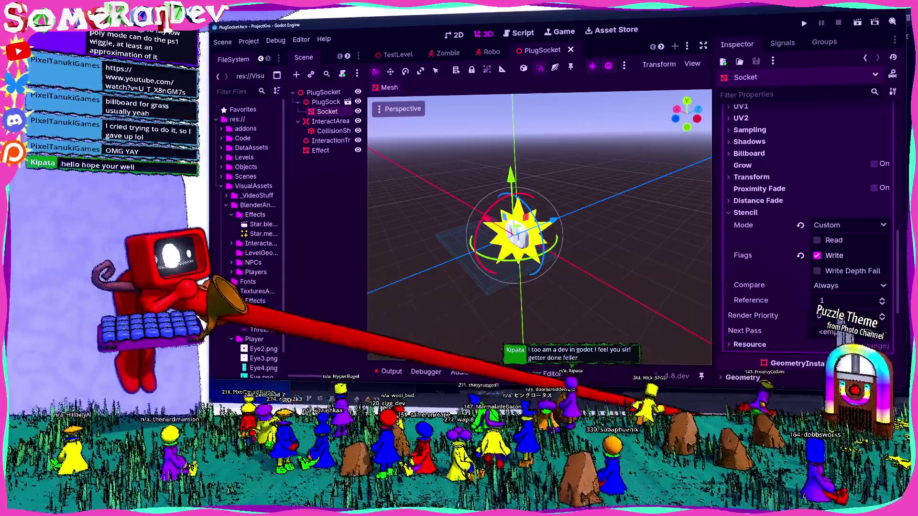
key("alt+Tab")
scroll(330, 297, "down", 6)
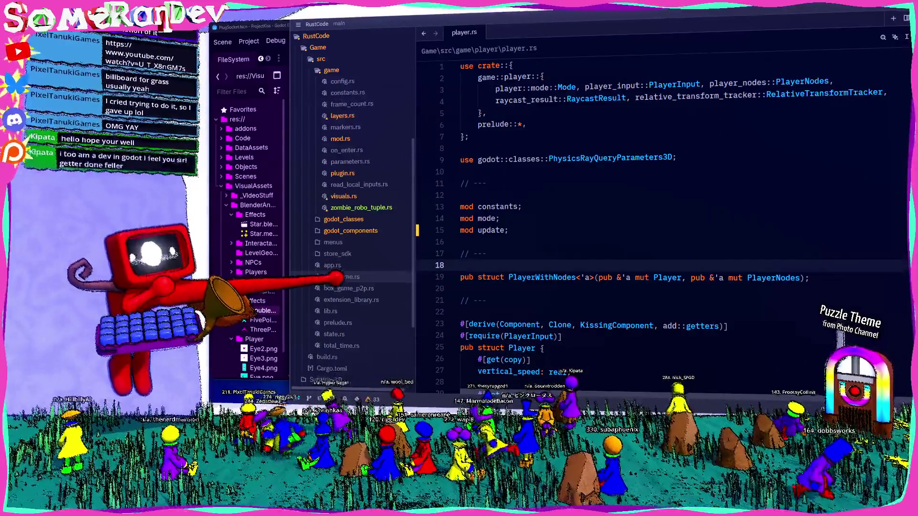
Open godot_components/materializer.rs and look over the Materializer struct declaration.
left_click(353, 231)
left_click(350, 242)
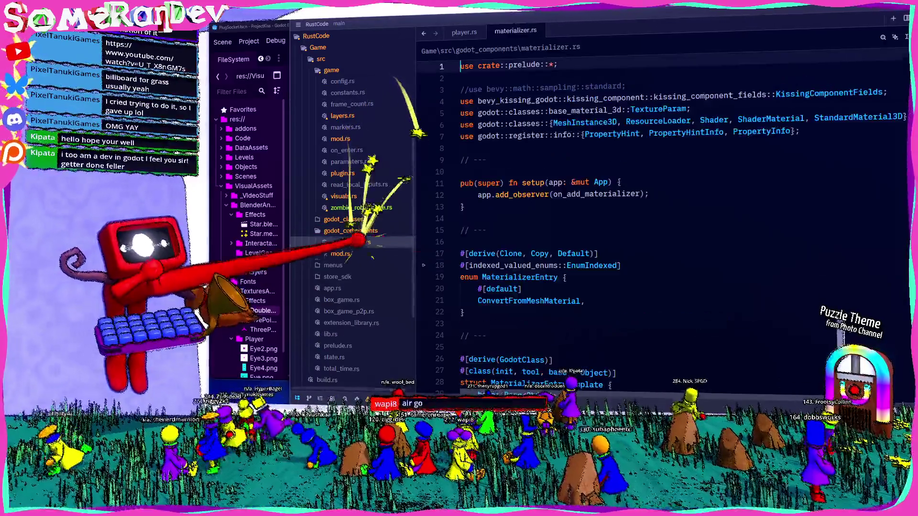
scroll(622, 215, "down", 15)
scroll(489, 389, "down", 5)
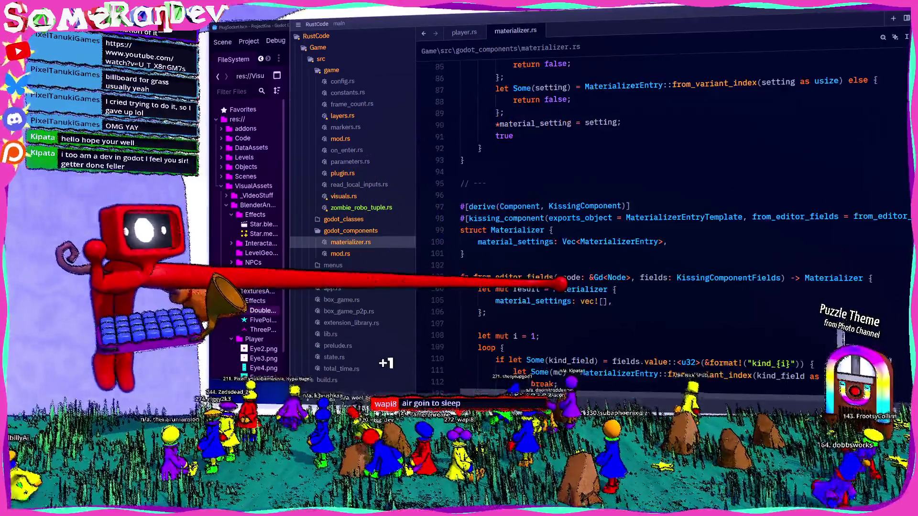
mouse_move(555, 283)
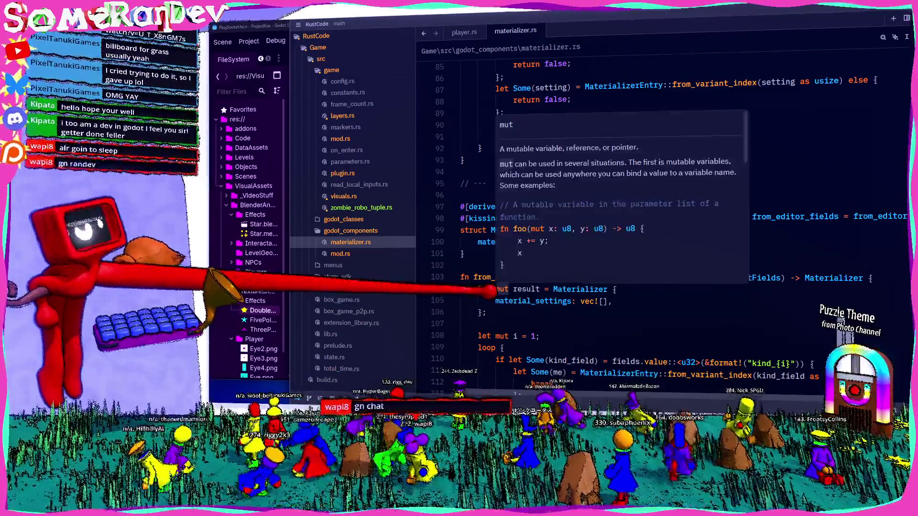
left_click(462, 265)
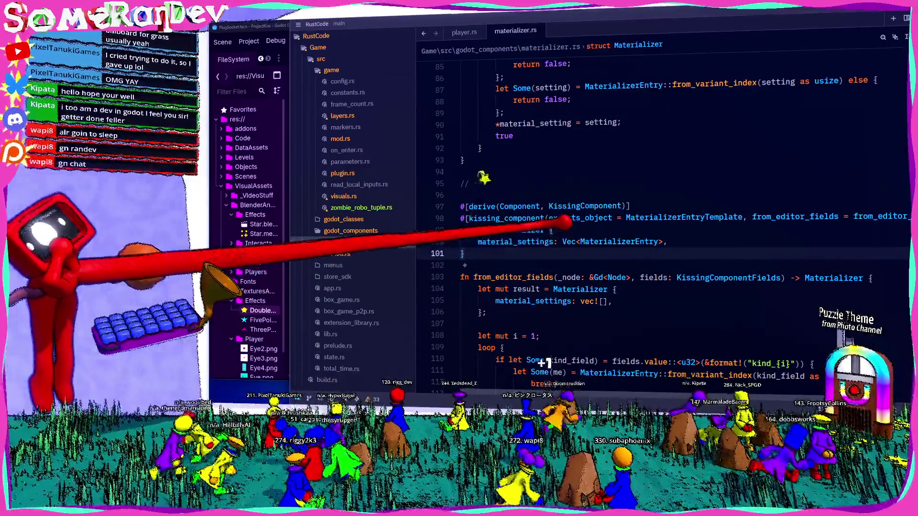
left_click(564, 228)
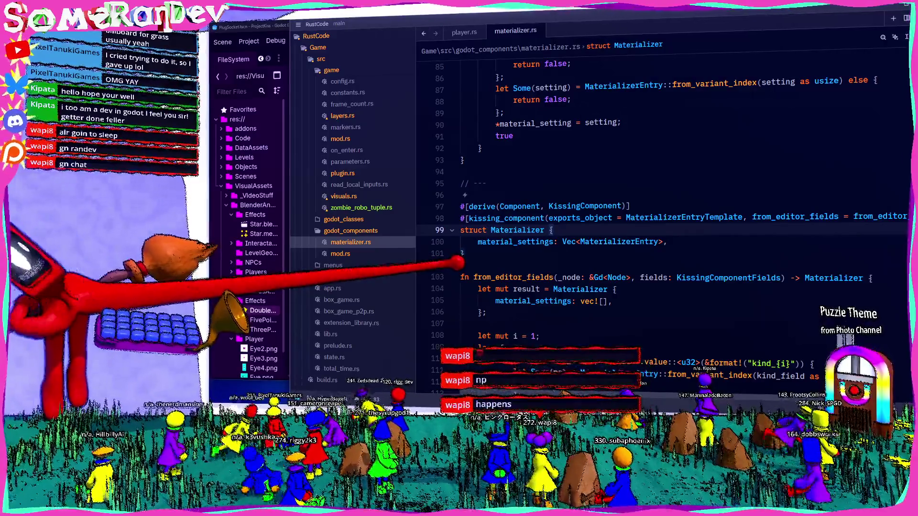
left_click(459, 263)
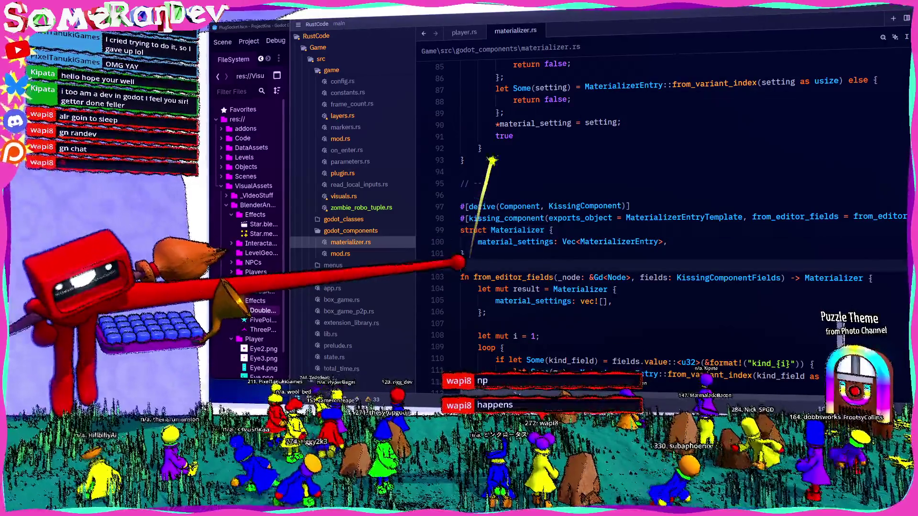
Highlight every KissRoboMaterial occurrence in the code, then bring the Godot editor back.
scroll(524, 100, "down", 20)
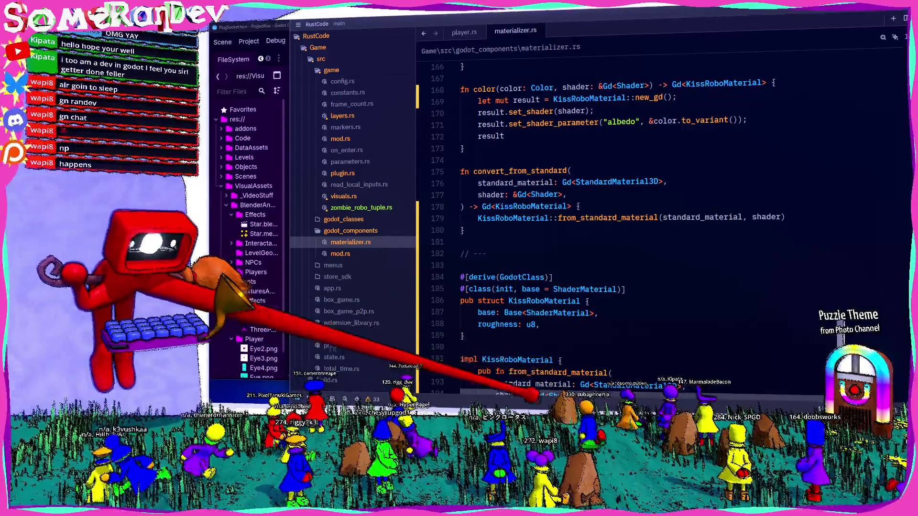
scroll(538, 395, "down", 7)
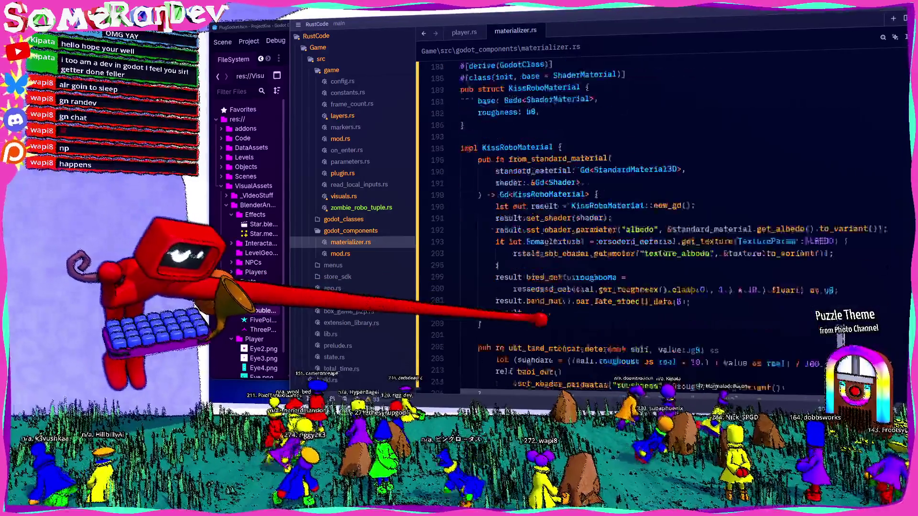
scroll(660, 215, "down", 4)
scroll(660, 215, "up", 8)
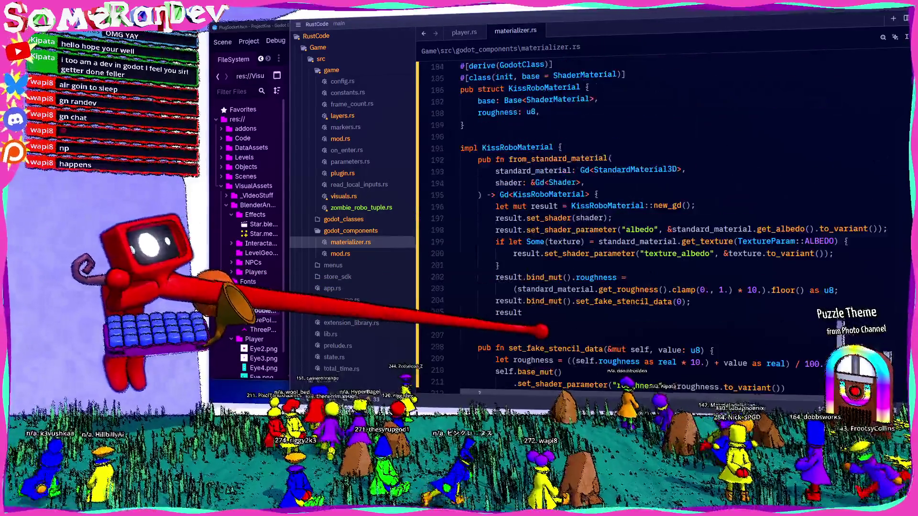
double_click(544, 194)
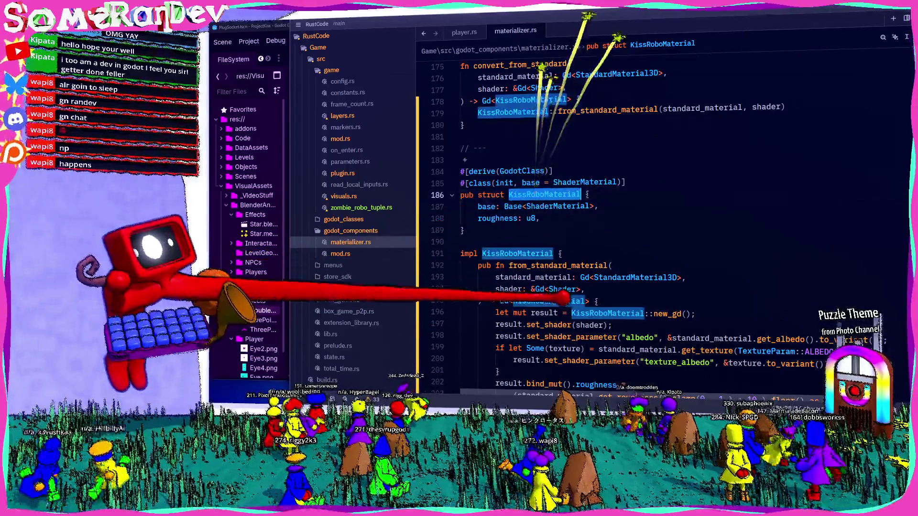
scroll(538, 299, "down", 2)
mouse_move(516, 316)
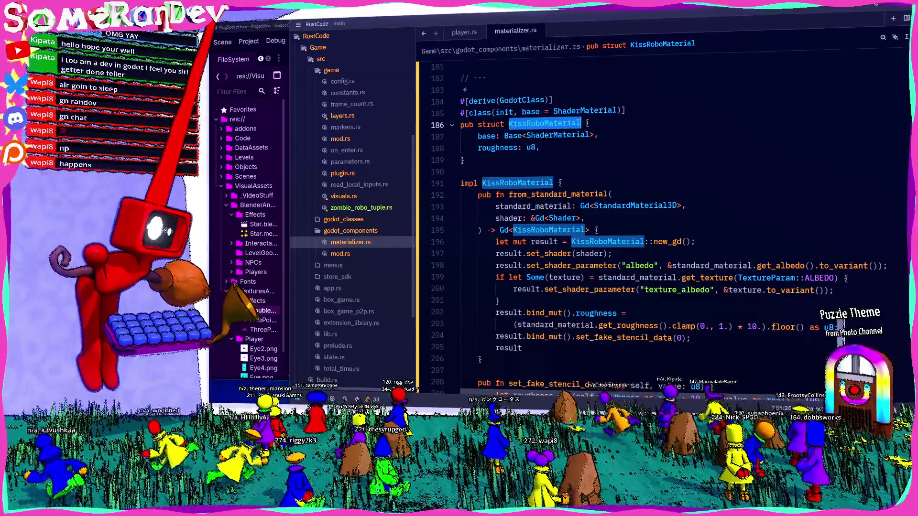
left_click(253, 21)
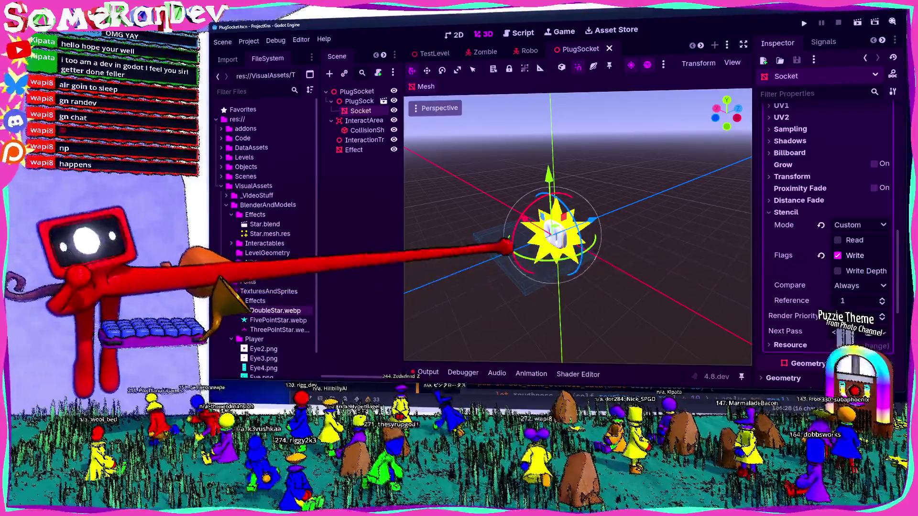
Duplicate Code/GDShader/Standard.gdshader as StandardStencil1.gdshader and enlarge the shader editor.
left_click(221, 138)
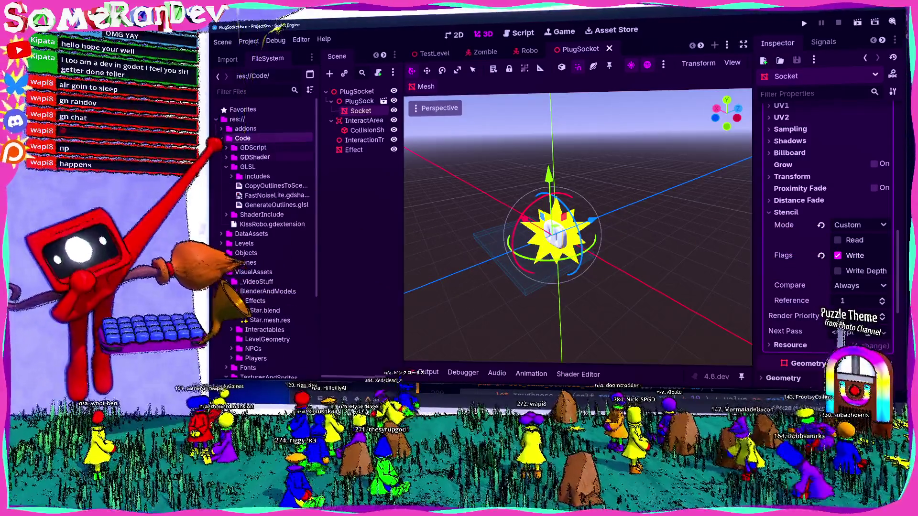
double_click(255, 157)
double_click(273, 215)
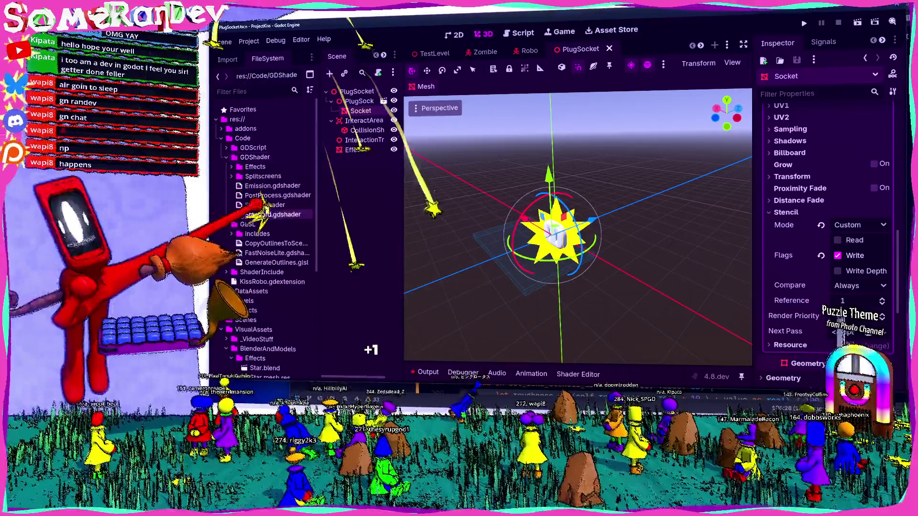
right_click(284, 216)
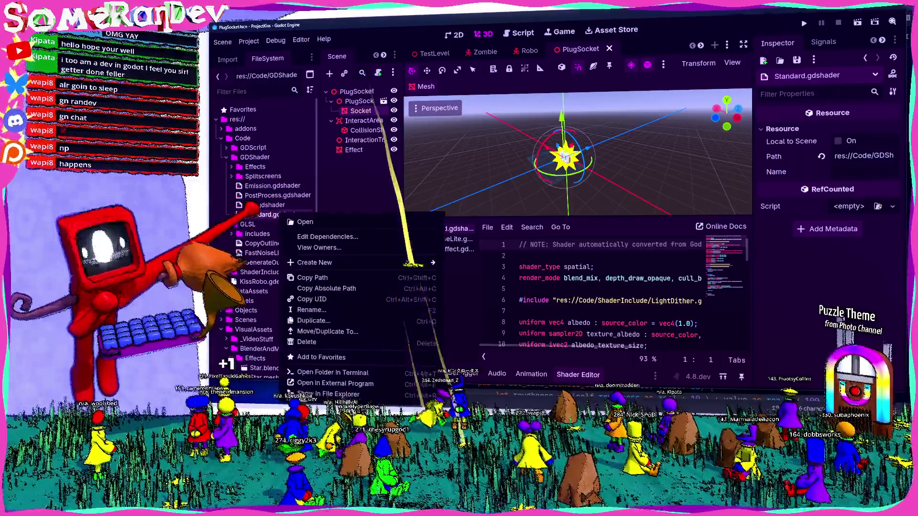
left_click(316, 321)
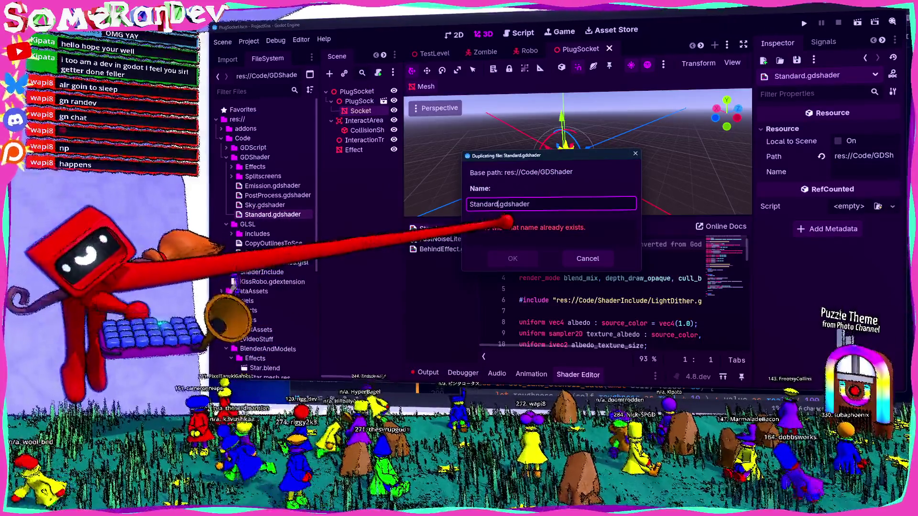
type("cil1")
key("Return")
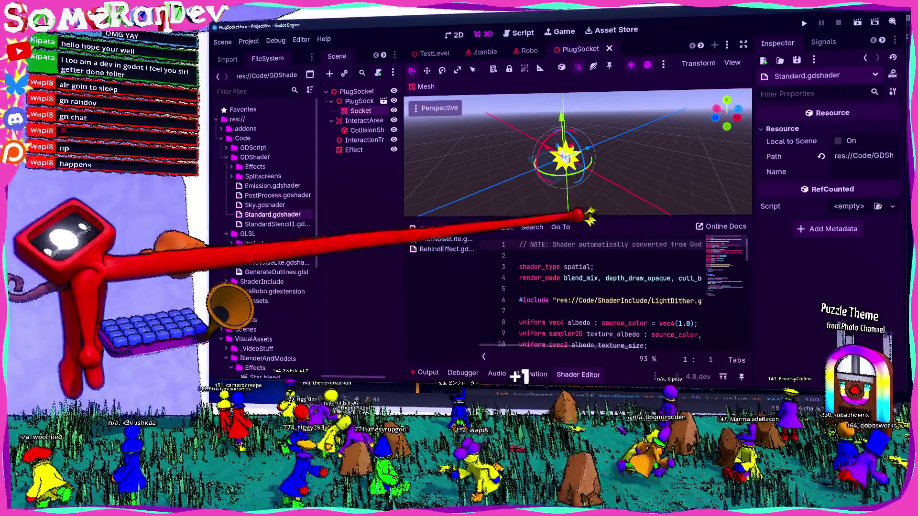
left_click_drag(590, 219, 581, 139)
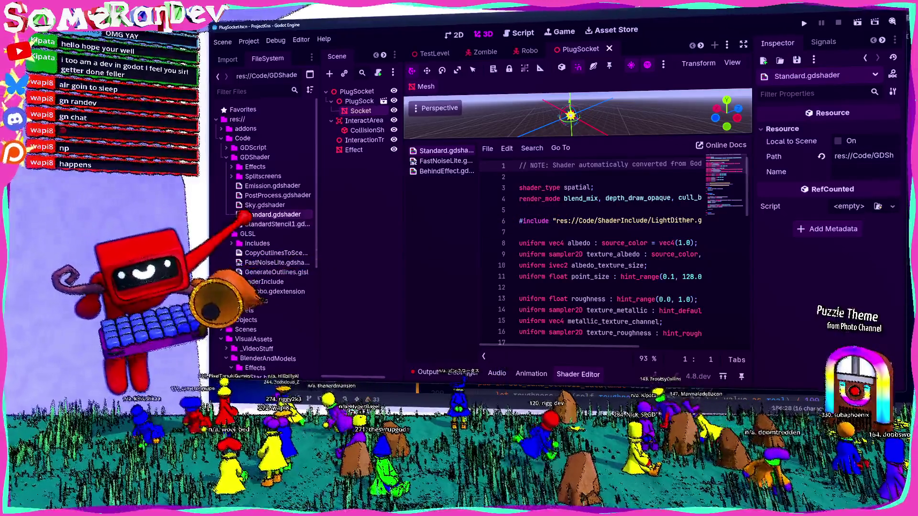
Add 'stencil_mode write, 1;' on line 5 of StandardStencil1.gdshader, then refocus the view on the star.
double_click(275, 223)
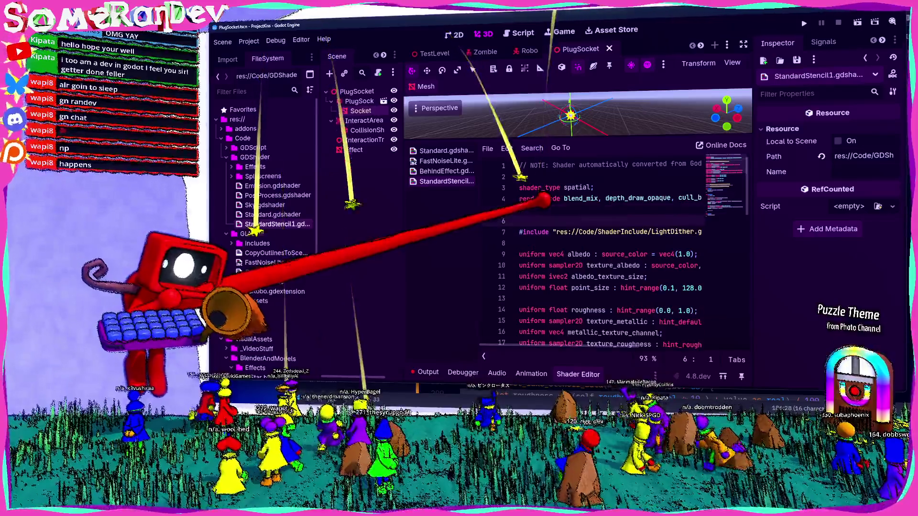
left_click(543, 205)
type("stencil_mode write")
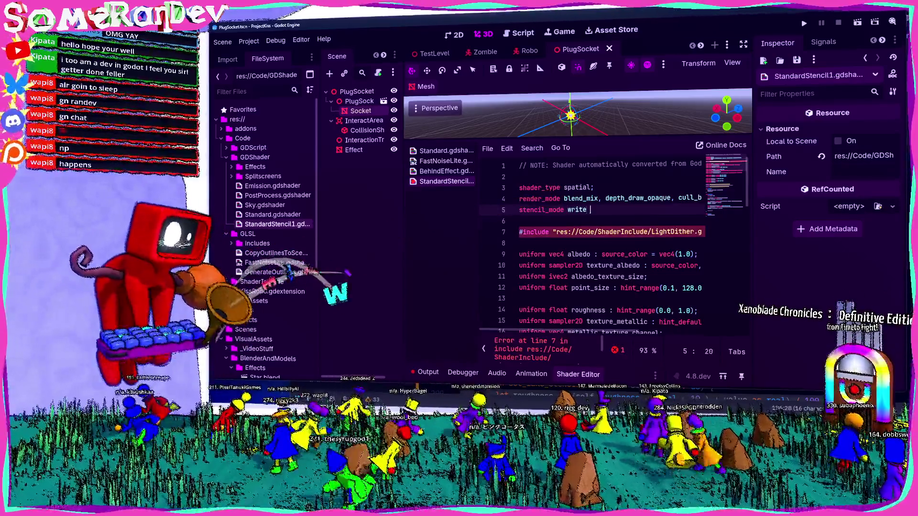
type("1;")
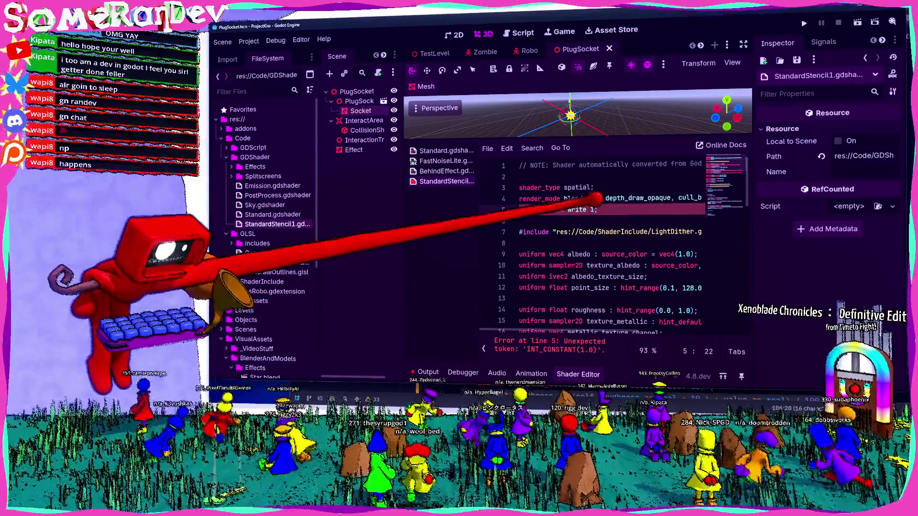
type(",")
key("End")
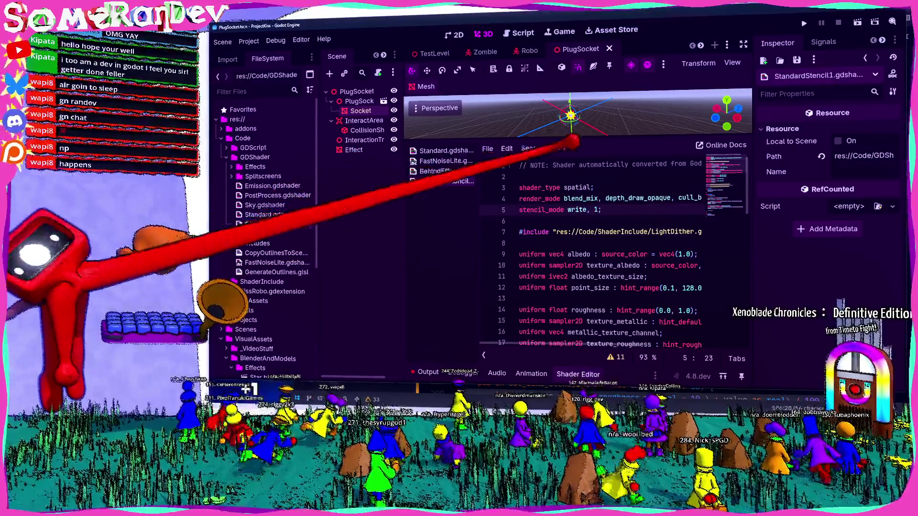
mouse_move(574, 139)
left_mouse_down()
mouse_move(573, 198)
mouse_move(594, 217)
left_mouse_up()
key("f")
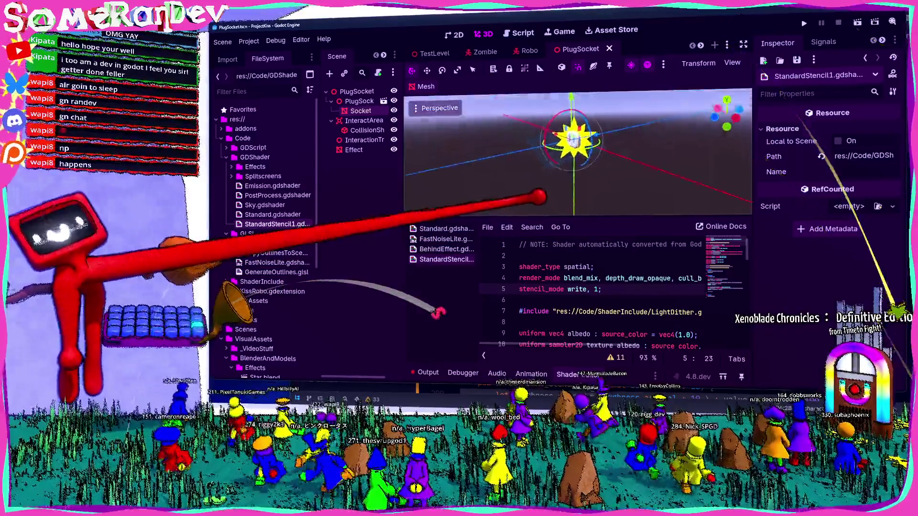
Drop StandardStencil1.gdshader onto the Socket's Surface Material Override, check the star, and save PlugSocket.
left_click(361, 110)
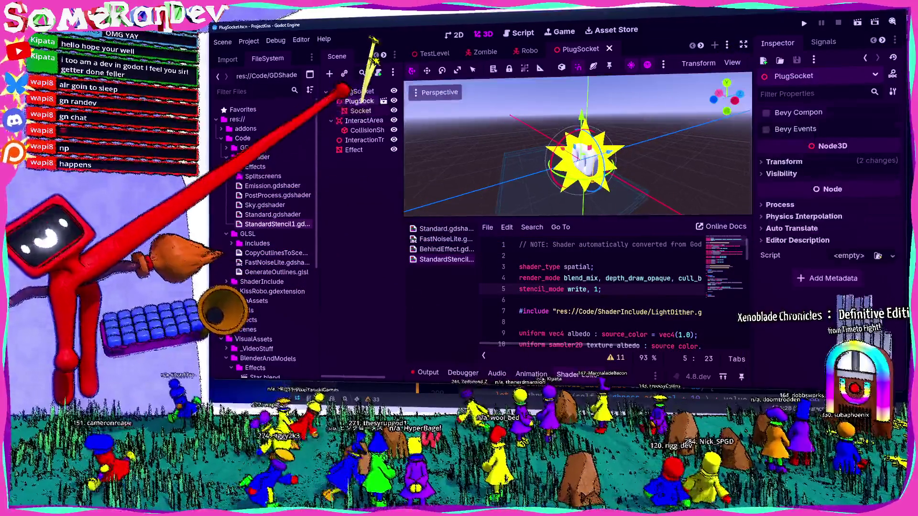
scroll(827, 239, "up", 15)
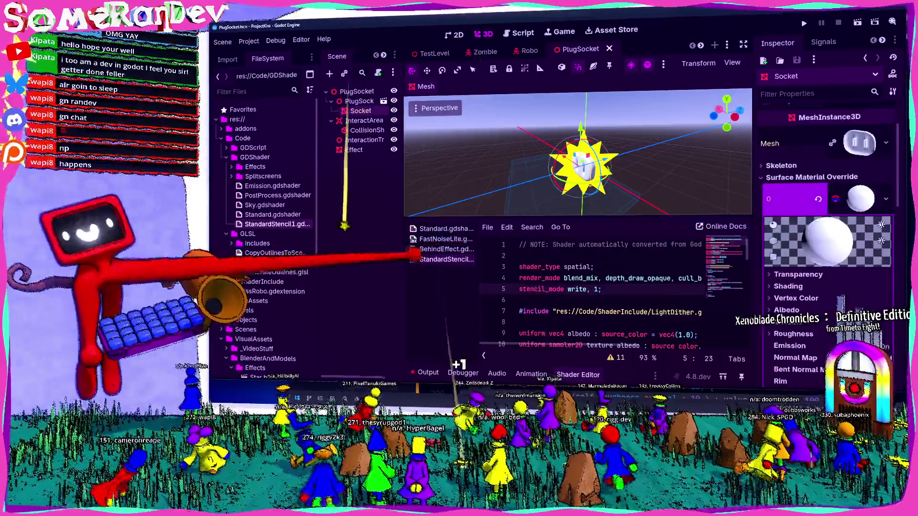
mouse_move(296, 224)
left_mouse_down()
mouse_move(841, 199)
mouse_move(812, 199)
left_mouse_up()
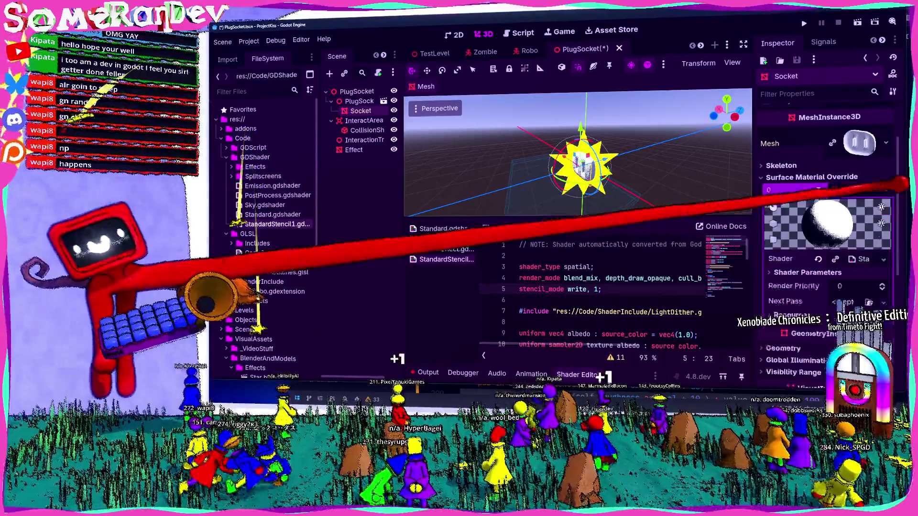
mouse_move(545, 197)
left_mouse_down()
mouse_move(553, 164)
mouse_move(543, 195)
mouse_move(581, 177)
left_mouse_up()
left_click(508, 143)
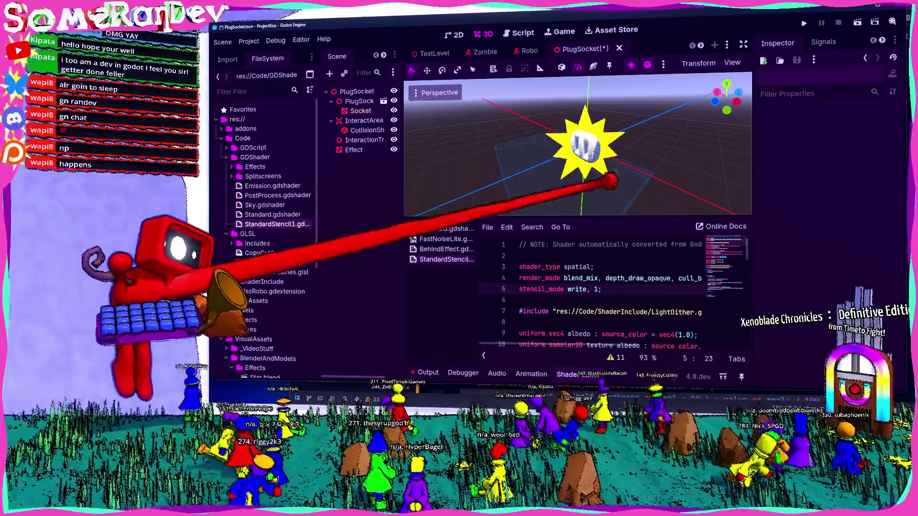
key("ctrl+s")
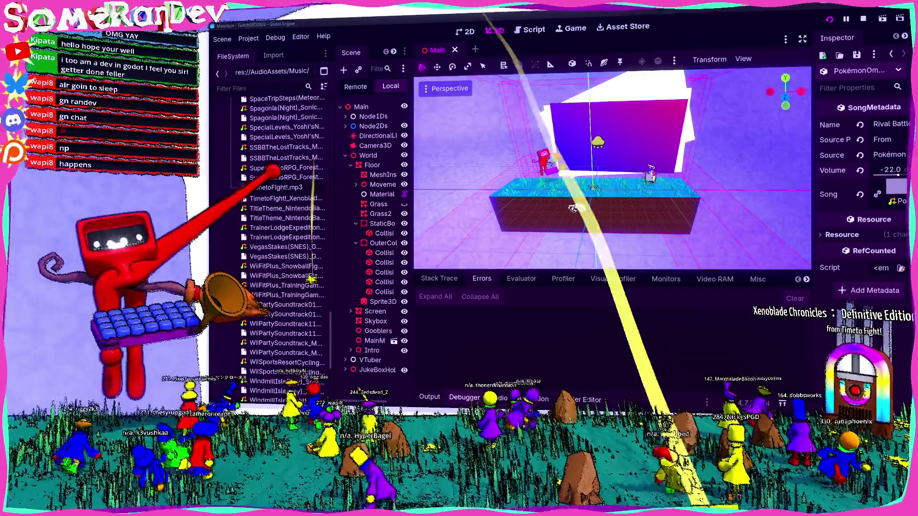
Rename the music file to 'Xenoblade Chronicles : DefinitiveEdition'.
type("Xenoblade Chronicles : DefinitiveEdition")
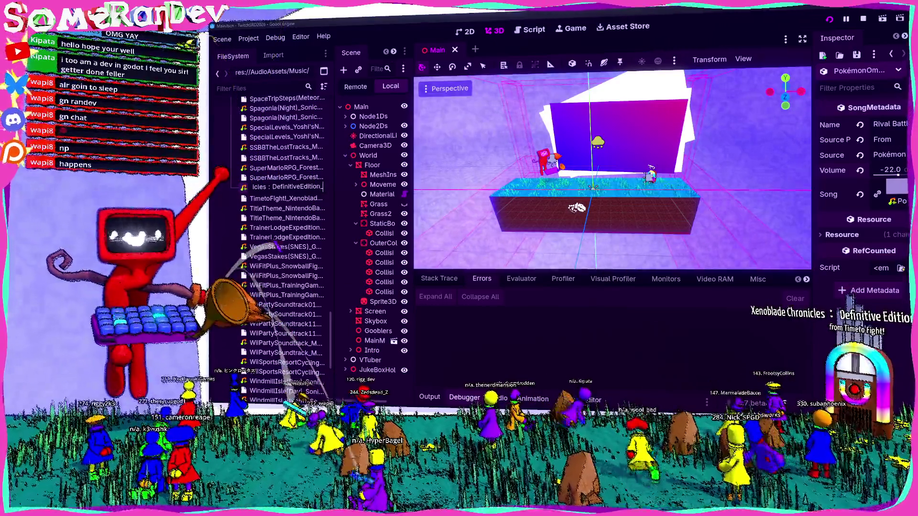
key("Return")
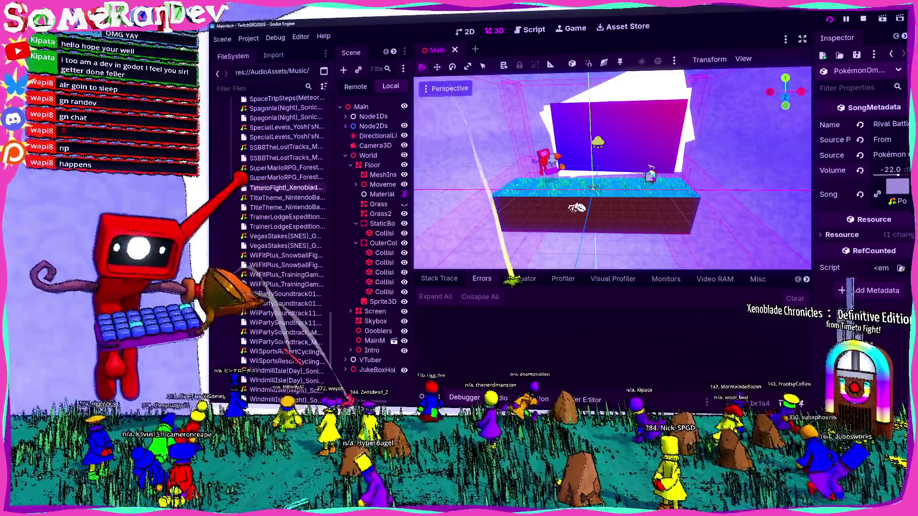
key("Return")
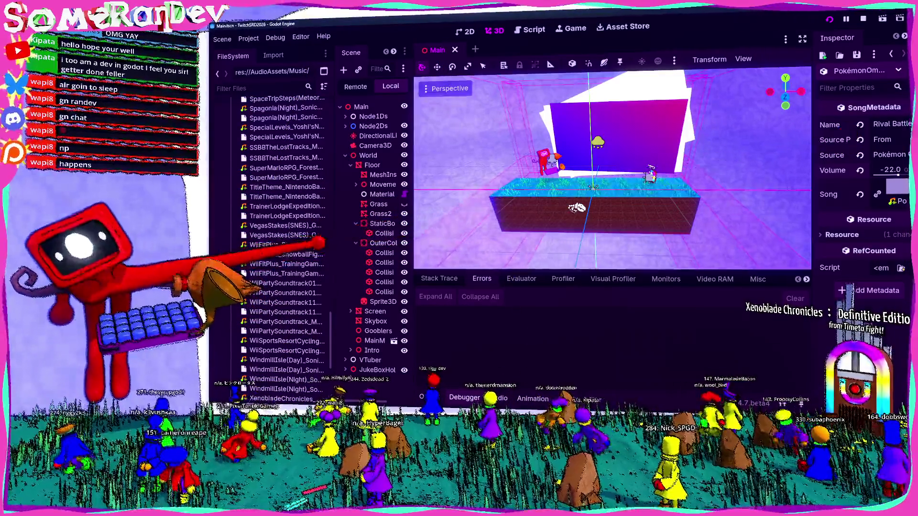
Correct the song metadata (name Time to Fight!, prefix From, volume -19 dB), save, and return to PlugSocket.
scroll(283, 239, "down", 5)
left_click(283, 233)
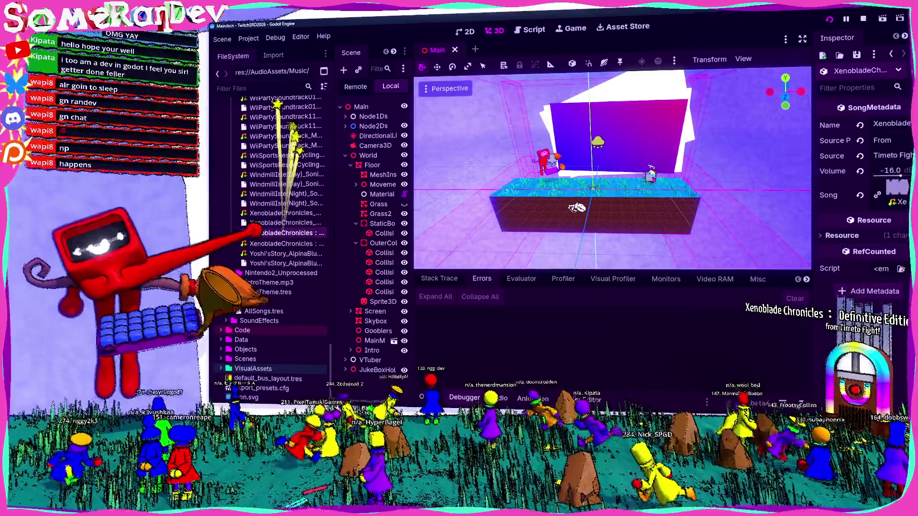
left_click_drag(333, 216, 382, 218)
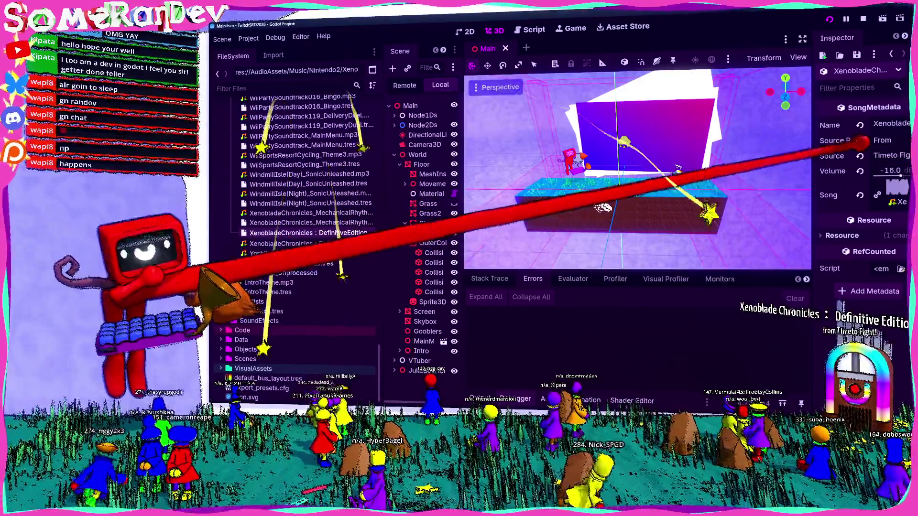
left_click_drag(814, 144, 703, 161)
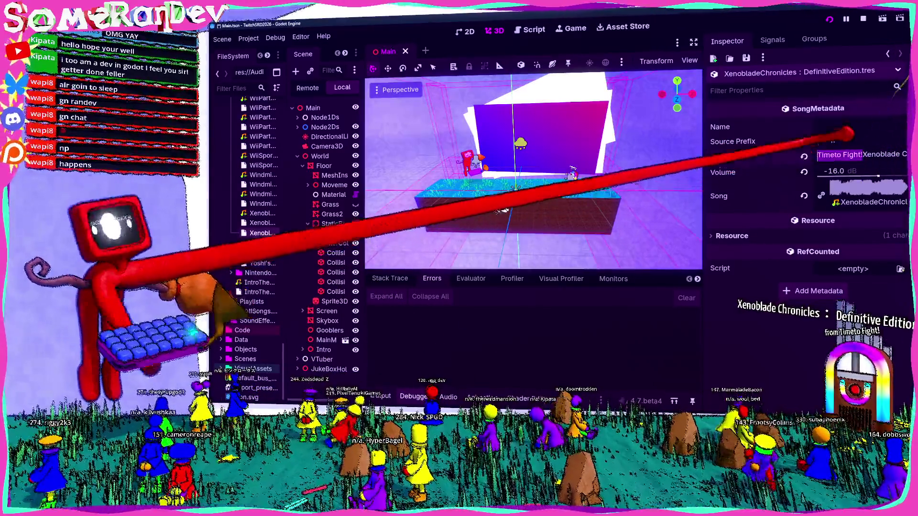
key("BackSpace")
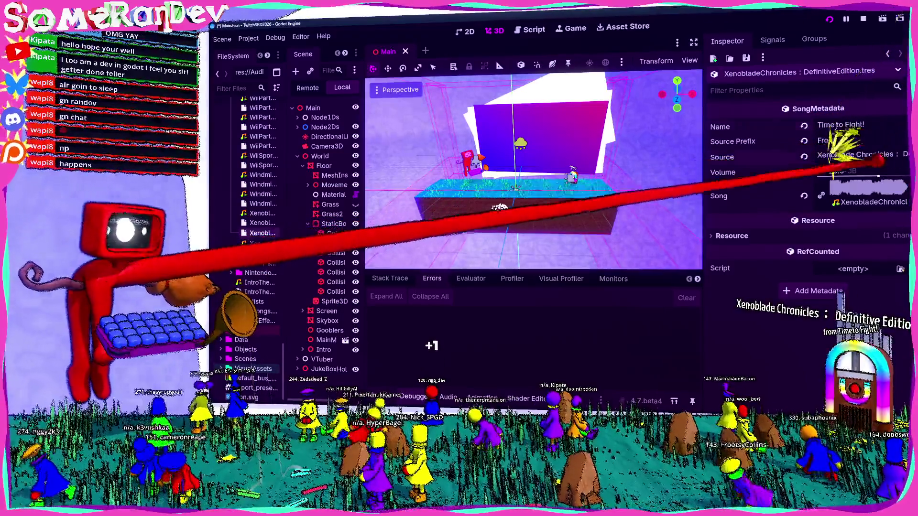
key("End")
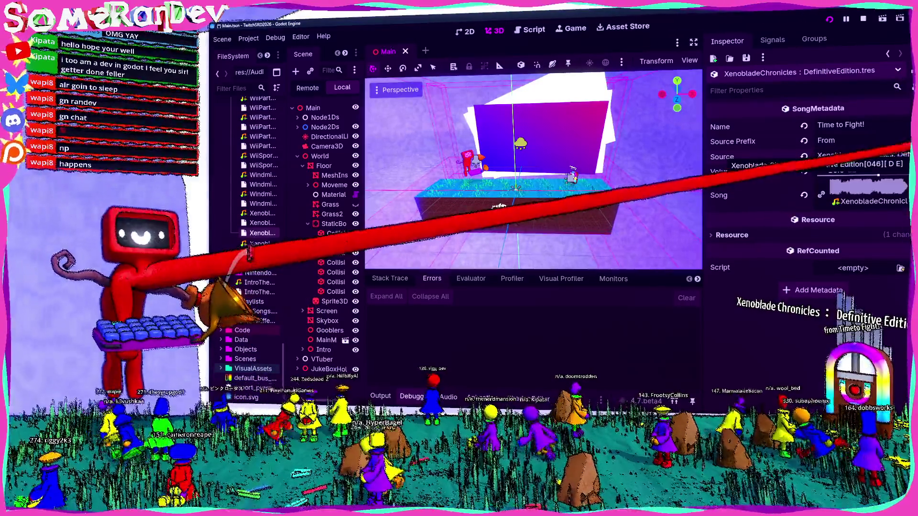
key("Tab")
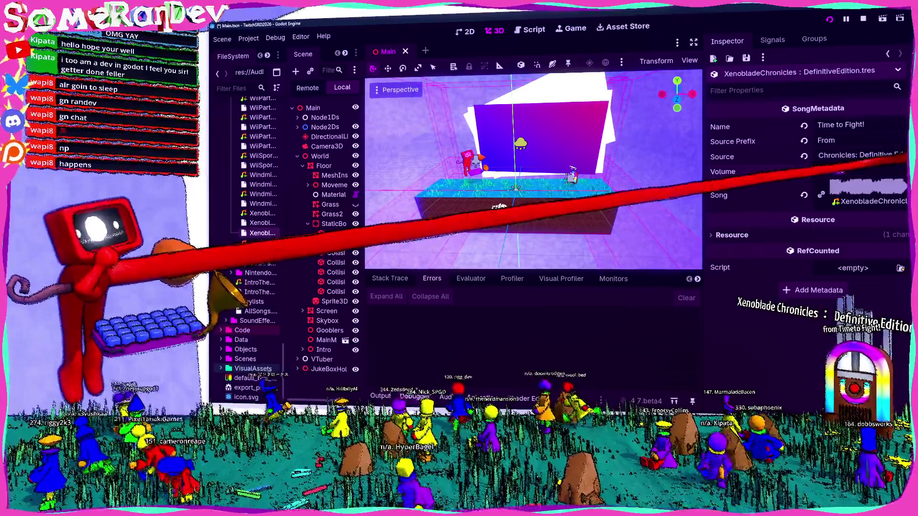
key("ctrl+s")
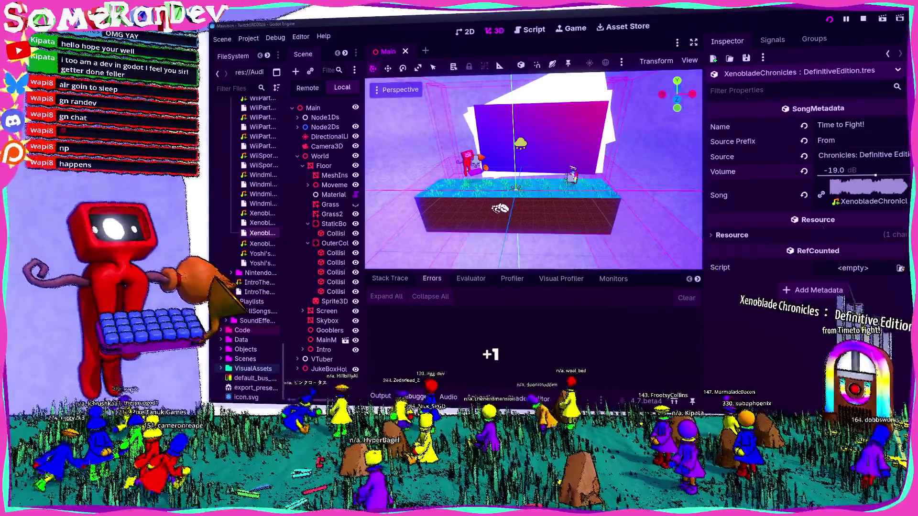
key("alt+Tab")
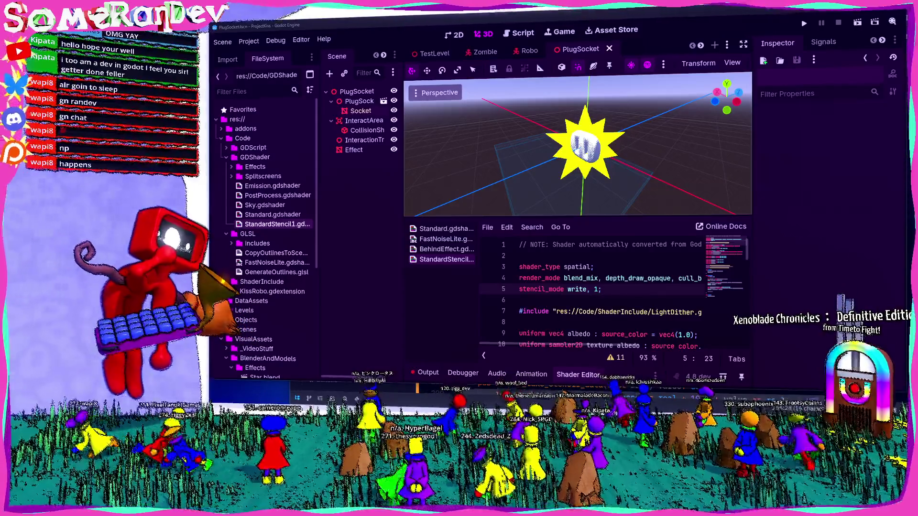
Hide the Shader Editor panel and run the project with F5.
key("ctrl+j")
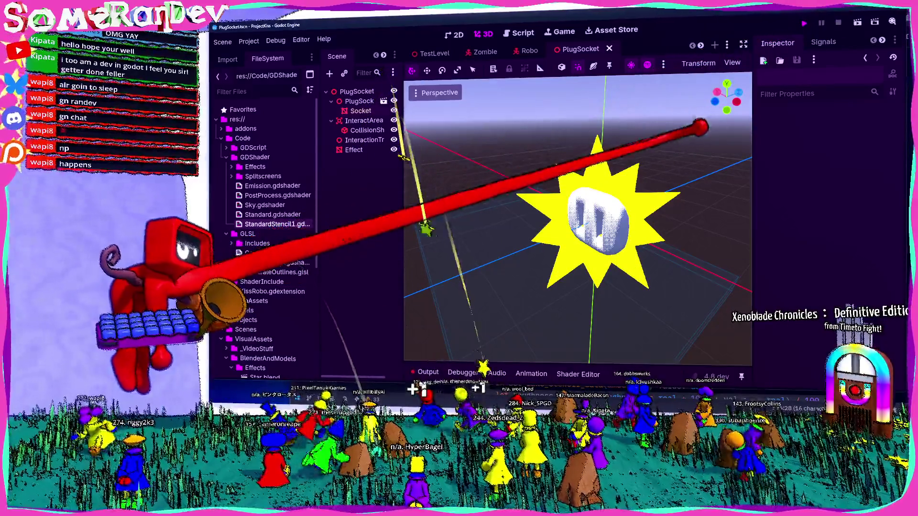
key("F5")
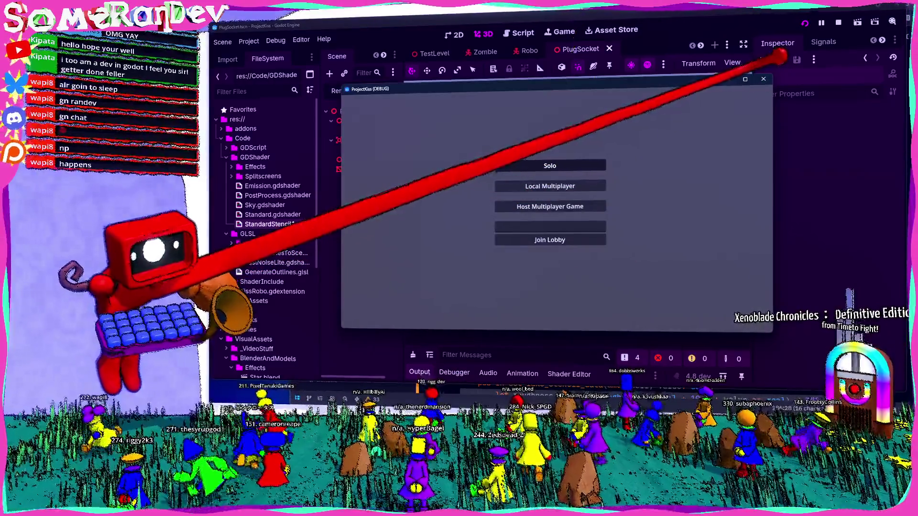
Start a Solo match to check the star, then minimize and stop the game.
left_click(550, 186)
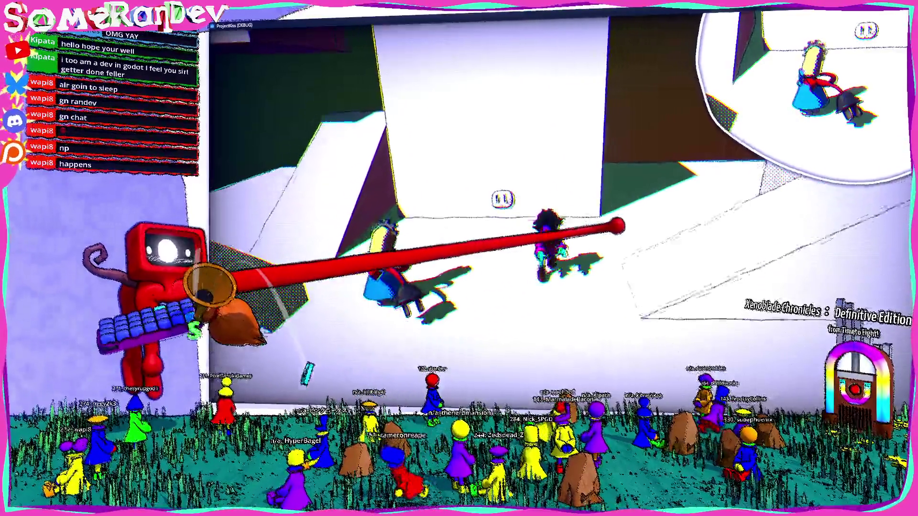
key("super+Down")
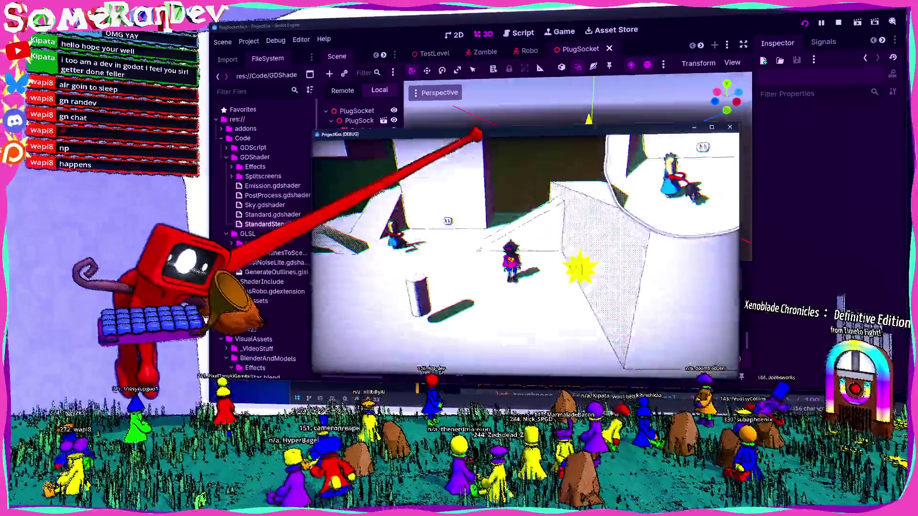
key("F8")
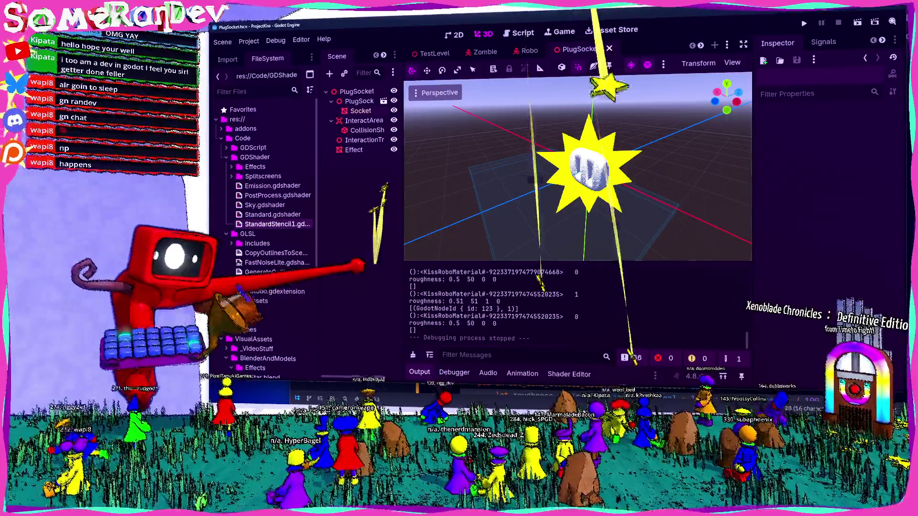
Clear the output, save the scene, and copy set_fake_stencil_data in Zed's materializer.rs.
left_click(413, 354)
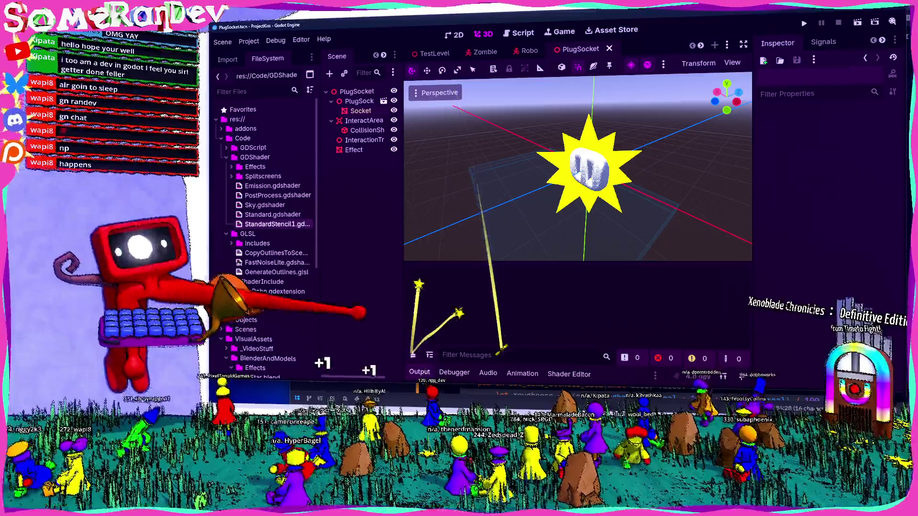
key("ctrl+s")
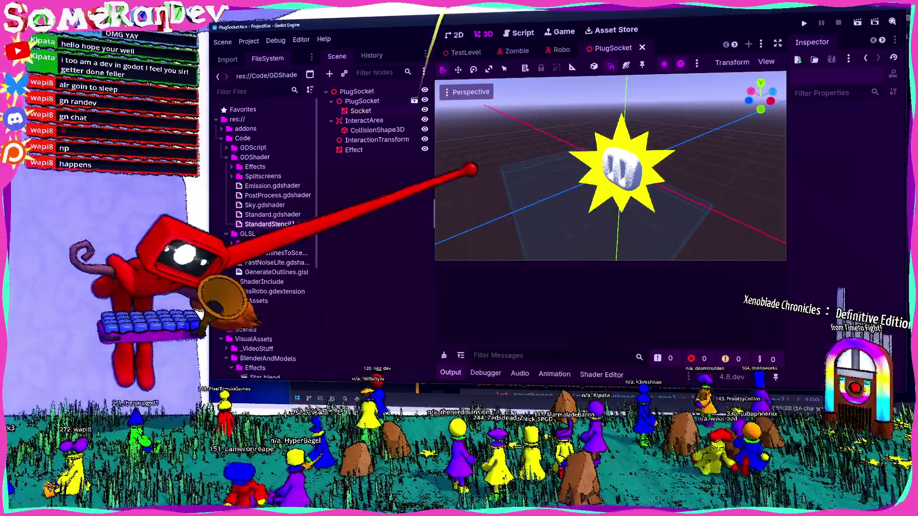
left_click(588, 394)
scroll(594, 318, "down", 5)
scroll(614, 318, "up", 4)
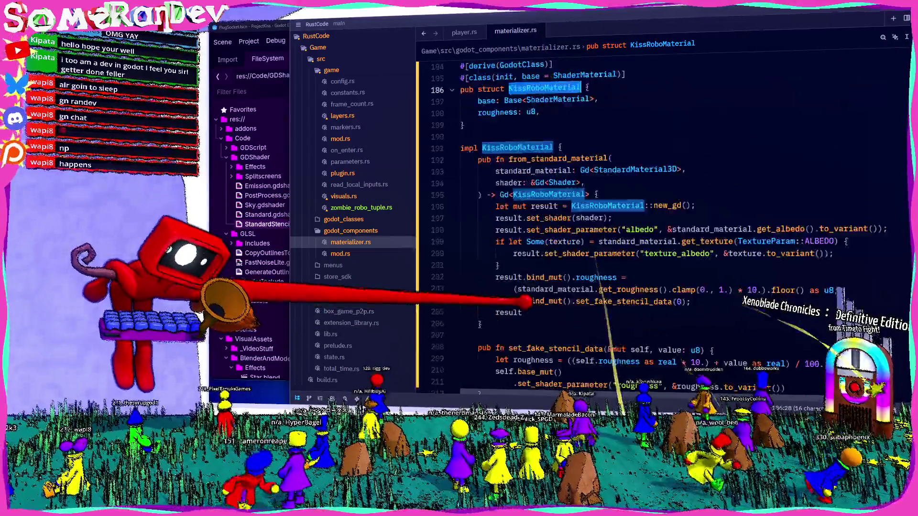
scroll(482, 266, "down", 5)
left_click_drag(481, 219, 488, 171)
key("ctrl+c")
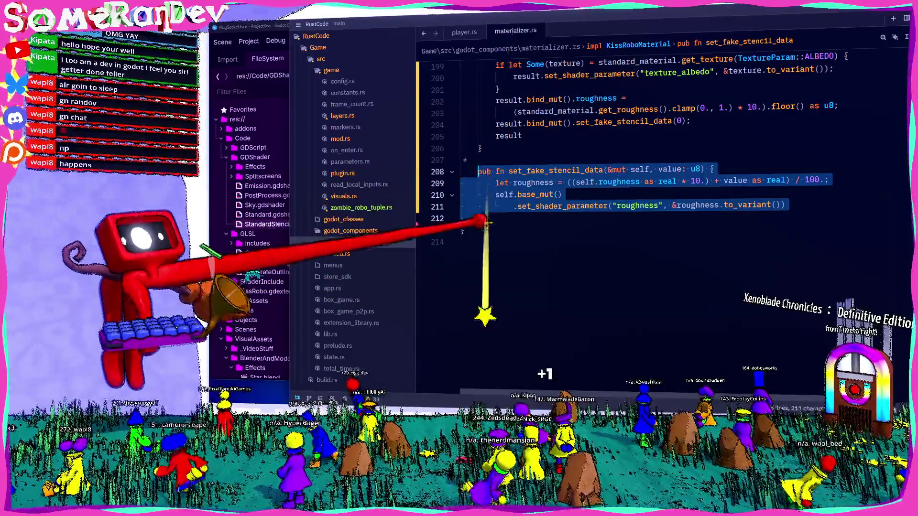
Paste a copy of the function below, renamed write_to_stencil_1 with parameter write: bool.
left_click(491, 218)
key("Return")
key("ctrl+v")
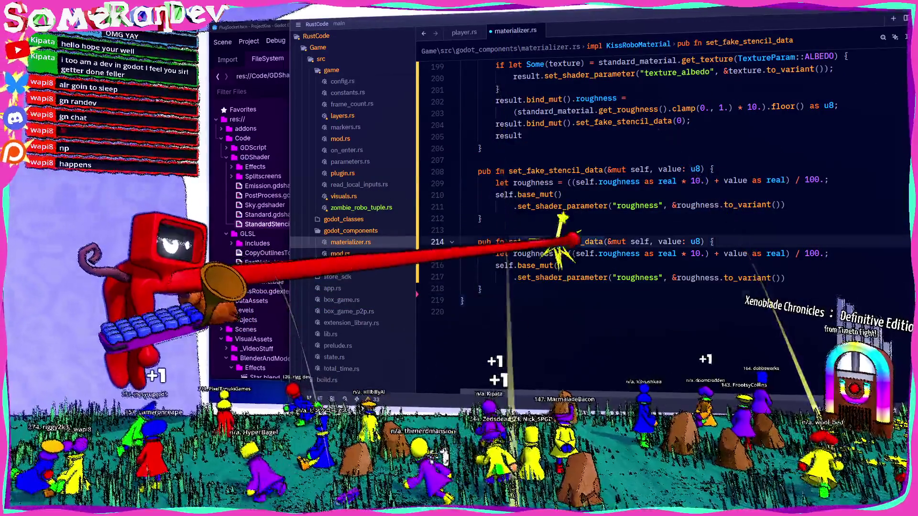
left_click(555, 242)
double_click(555, 242)
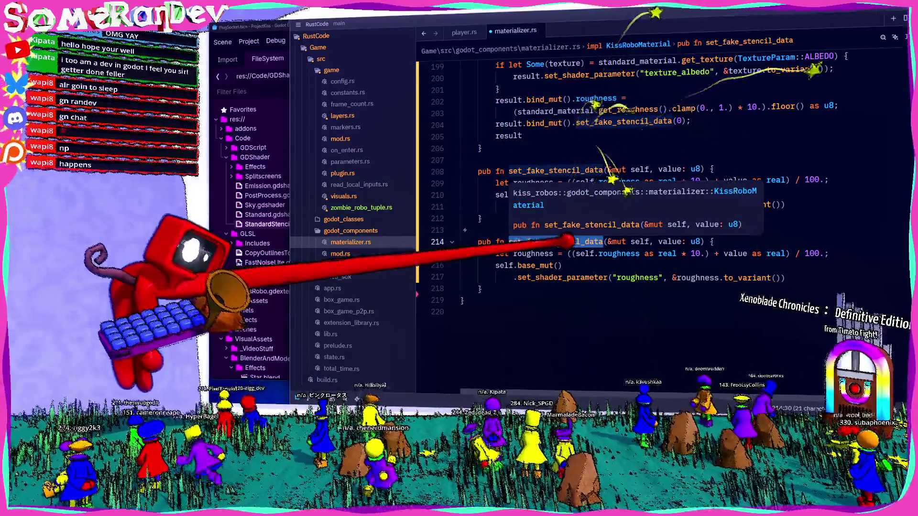
type("write_to_sten")
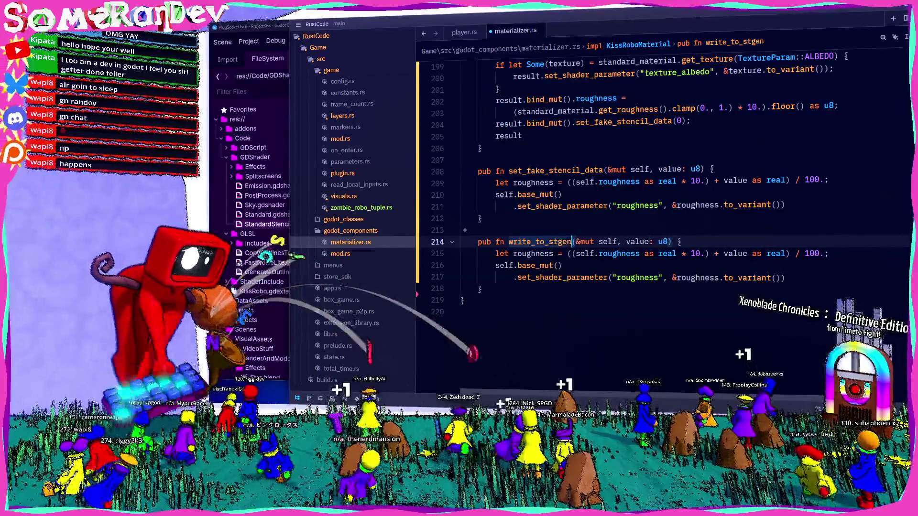
type("cil_")
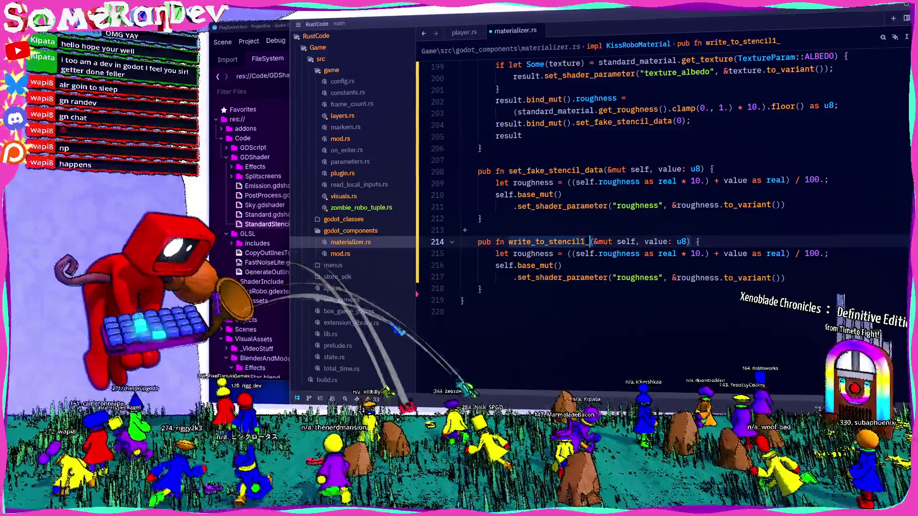
type("1")
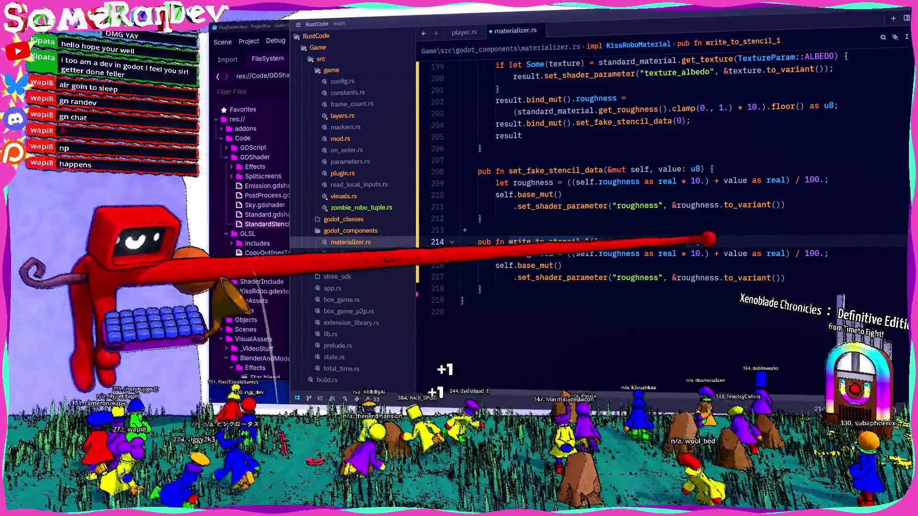
left_click_drag(645, 241, 685, 241)
type("write: bool) {")
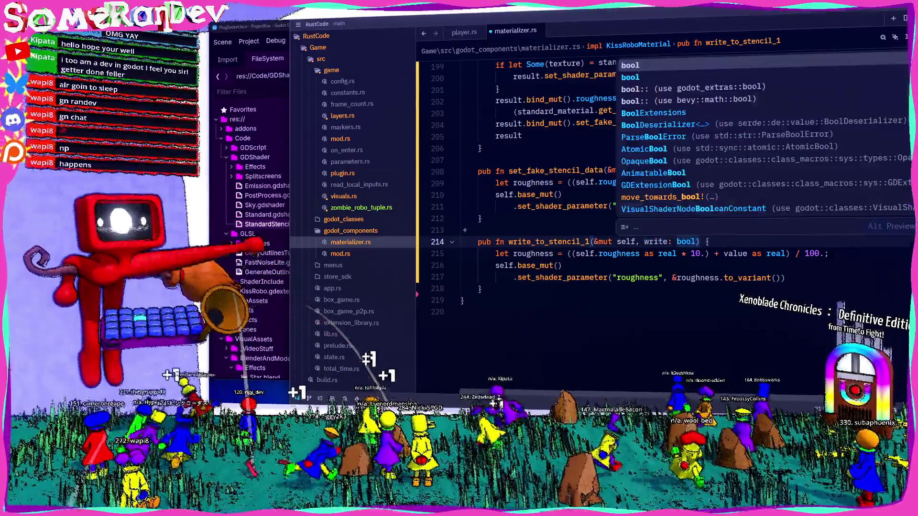
Remove the copied body from write_to_stencil_1.
scroll(461, 180, "up", 4)
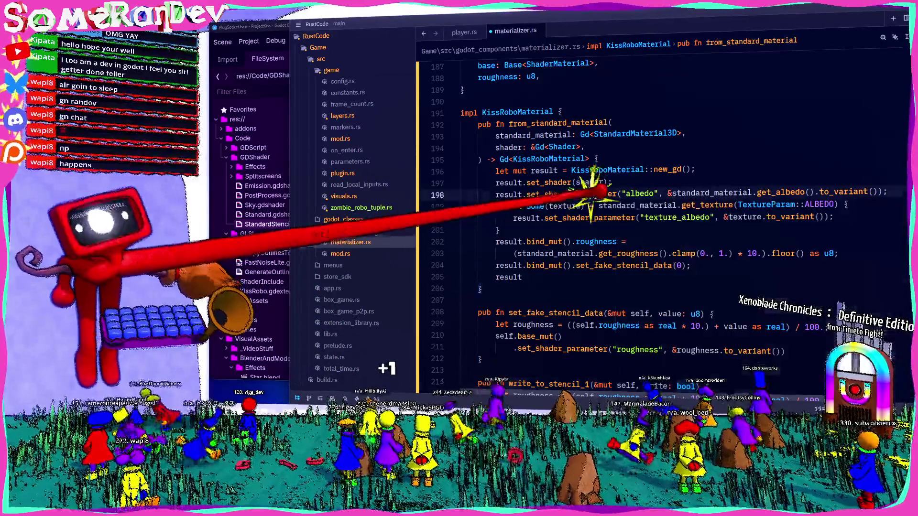
left_click(526, 182)
key("alt+Up")
key("alt+Up")
key("alt+Up")
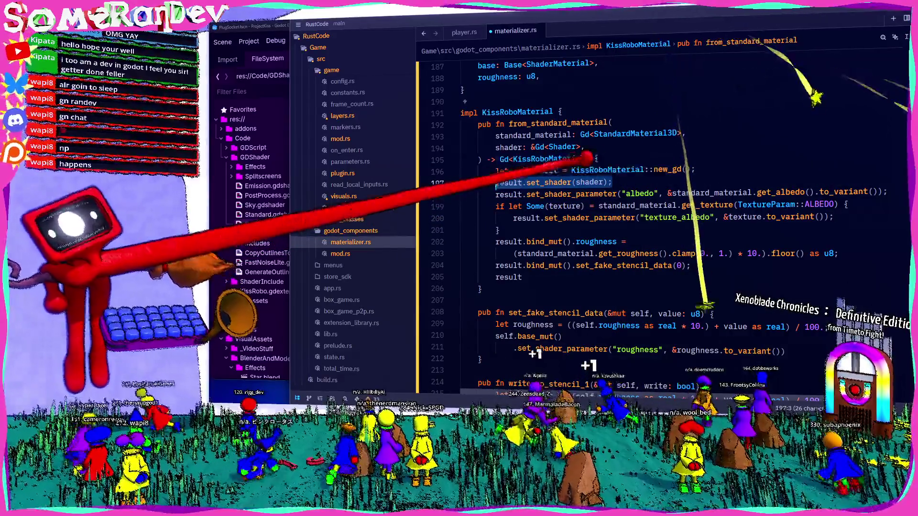
scroll(579, 191, "down", 3)
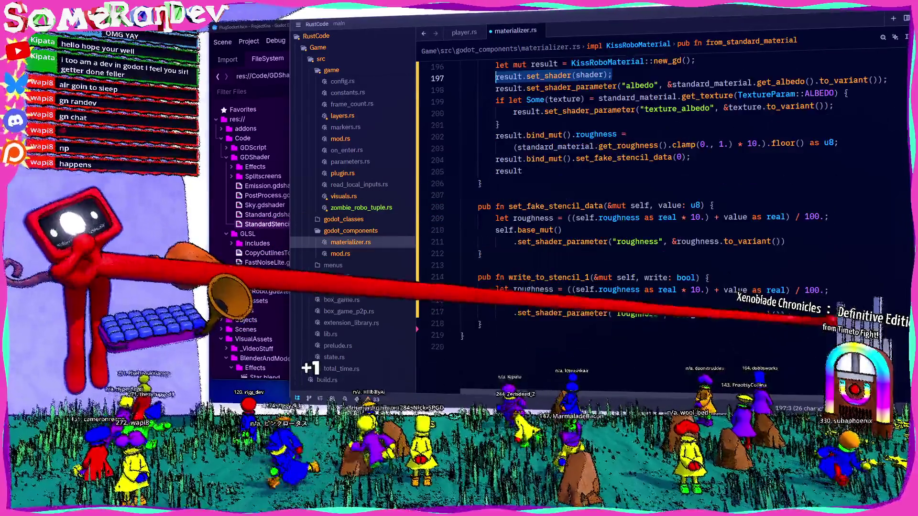
left_click_drag(787, 314, 497, 289)
key("ctrl+x")
Move the Standard.gdshader loading statement from on_add_materializer into write_to_stencil_1.
scroll(554, 286, "up", 20)
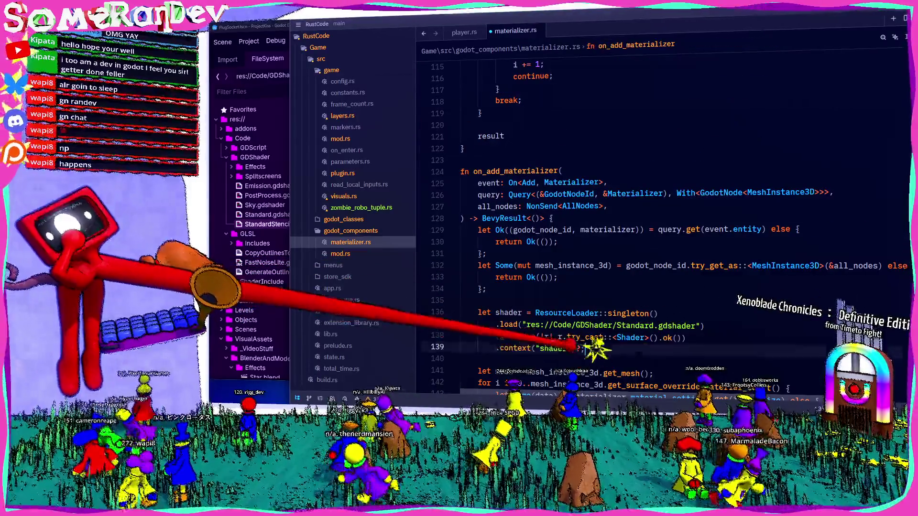
left_click_drag(585, 349, 478, 312)
scroll(499, 324, "down", 20)
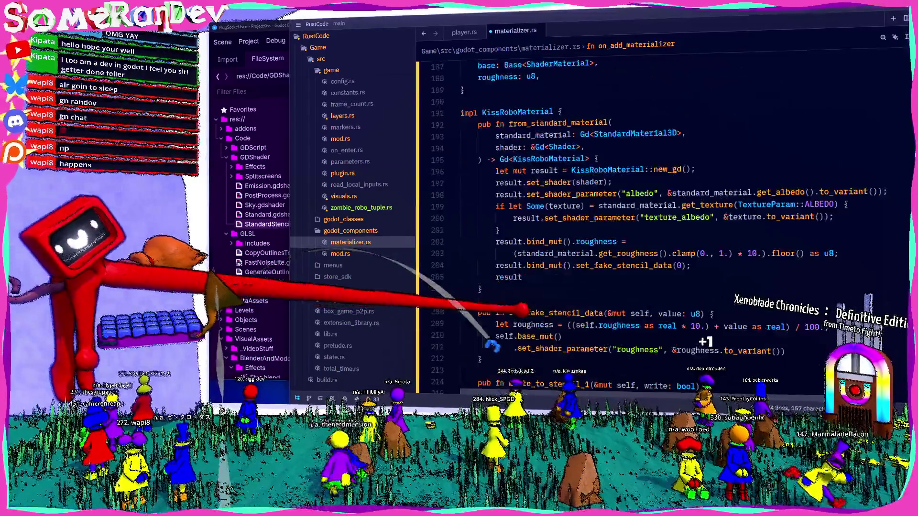
left_click(519, 218)
key("ctrl+v")
scroll(722, 139, "down", 2)
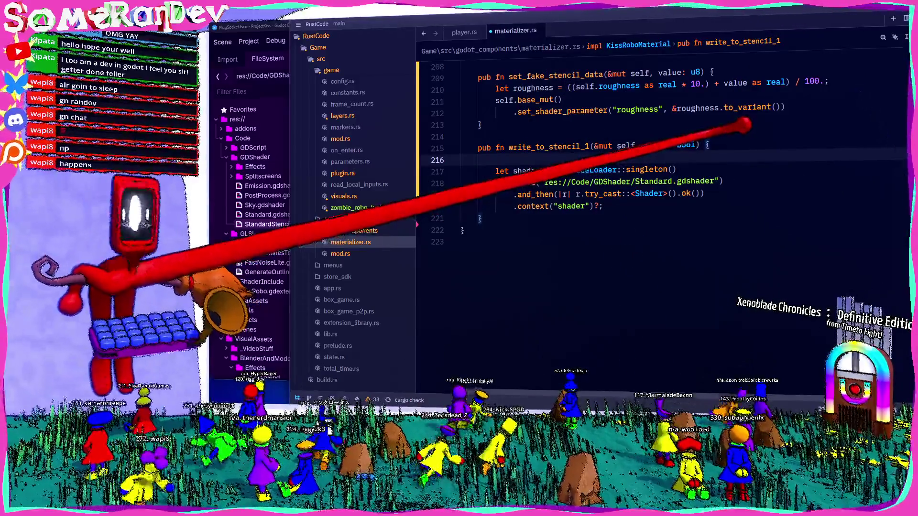
Add let new_stencil = write.pick(0, 1) and an if self.stencil != new_stencil block.
type("let ")
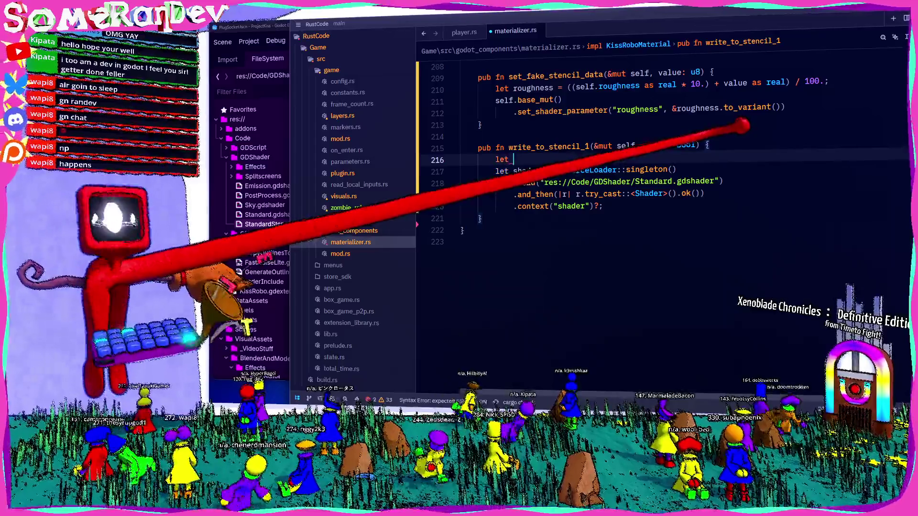
type("new_stencil = ")
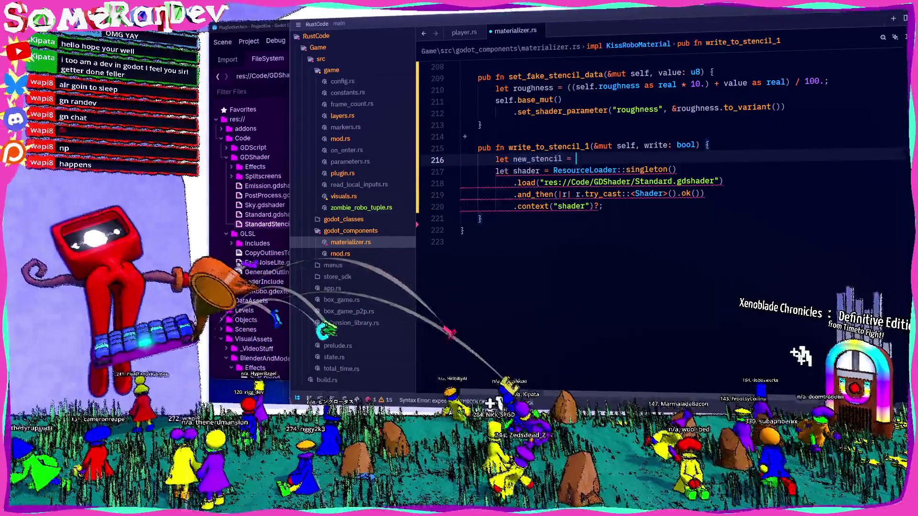
type("write.pick(0, 1);")
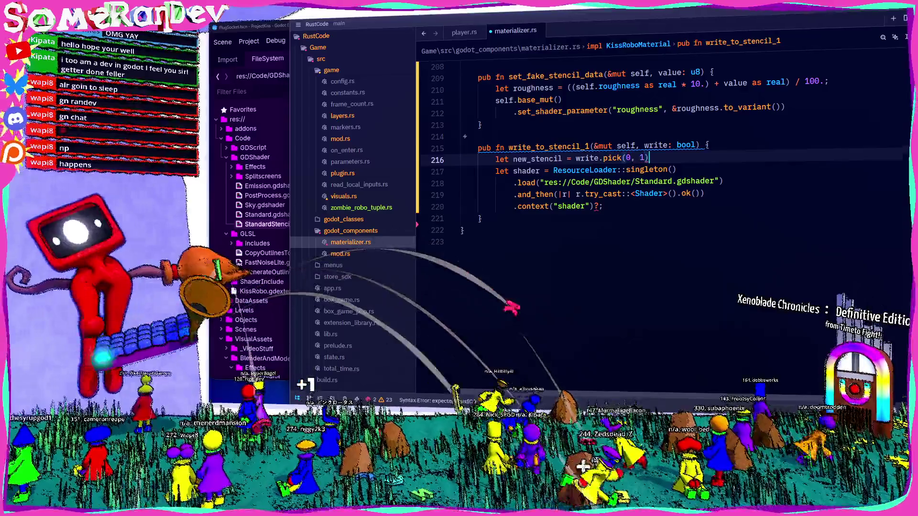
key("Return")
type("if stencil")
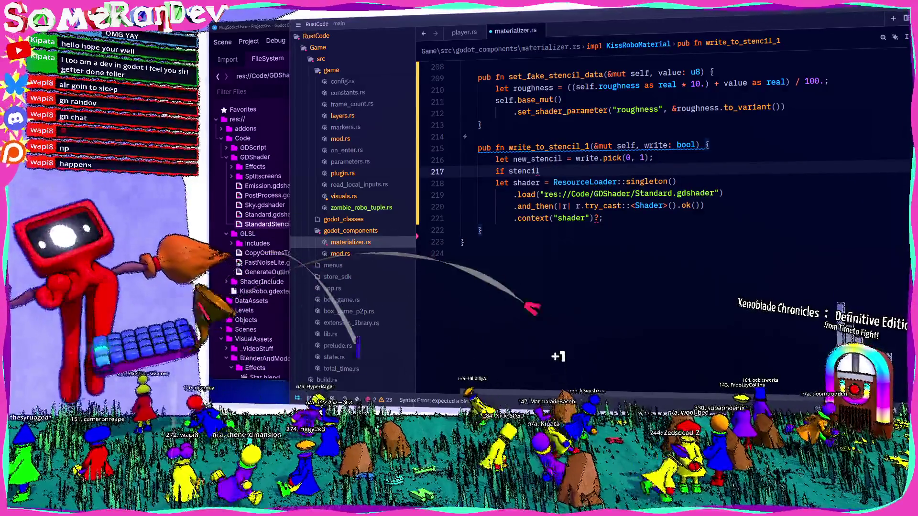
key("BackSpace")
key("BackSpace")
key("BackSpace")
key("BackSpace")
key("BackSpace")
key("BackSpace")
type("elf.stencil")
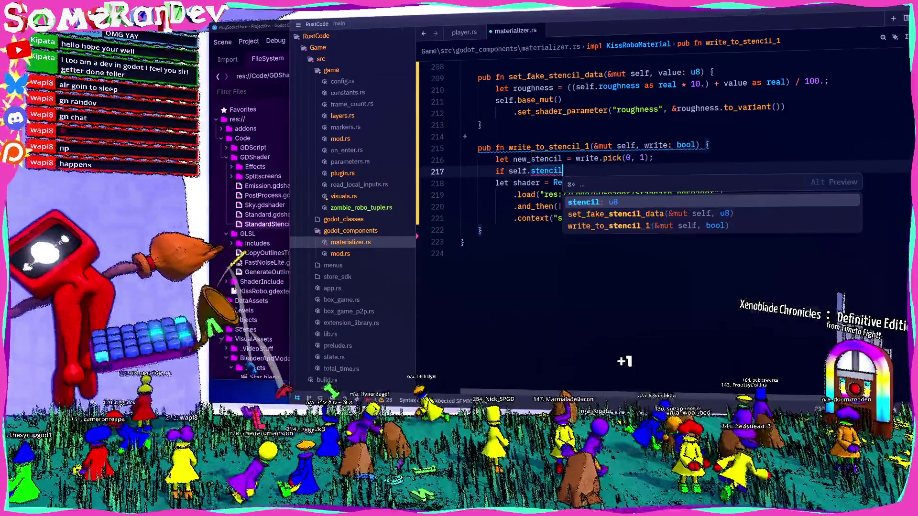
type(" != new_sten")
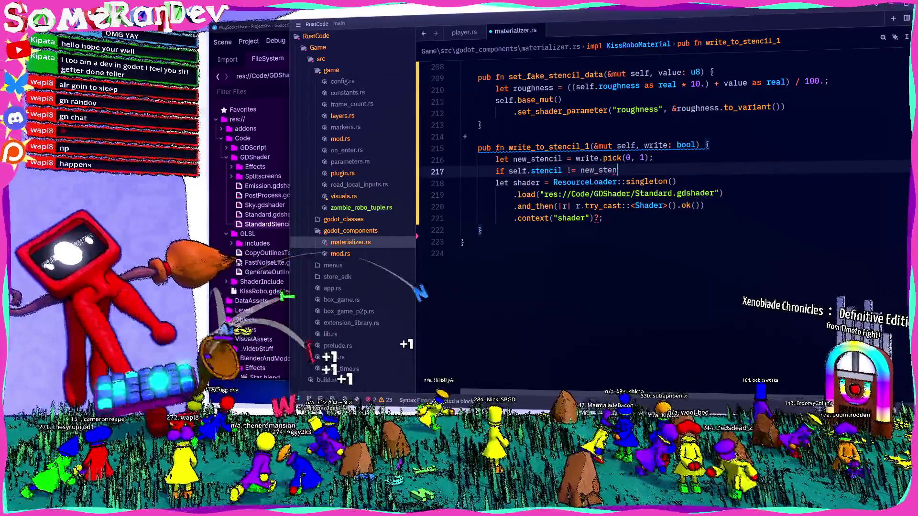
type("cil {")
key("Return")
type("stencil =")
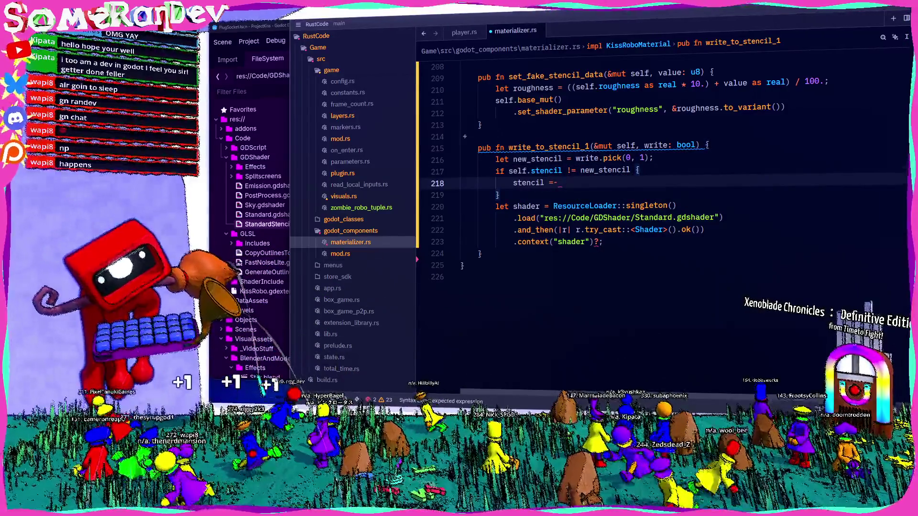
type("= new")
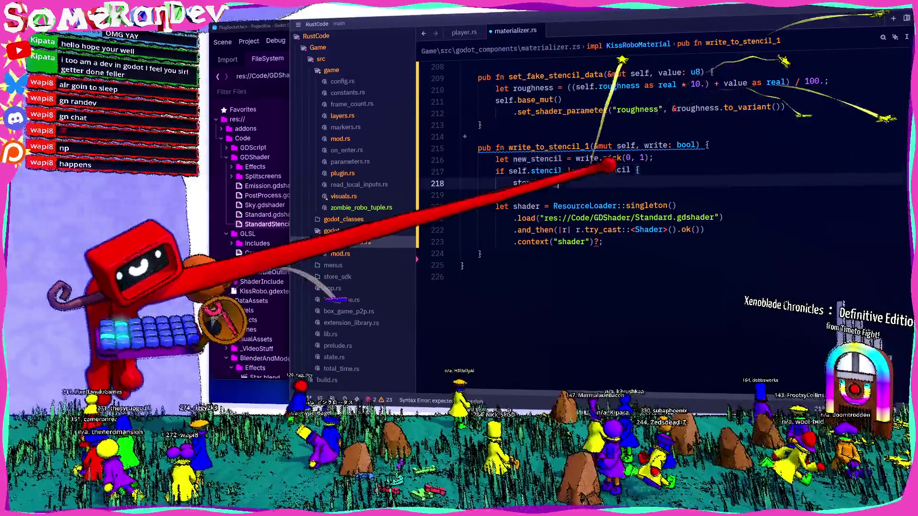
type("_stencil;")
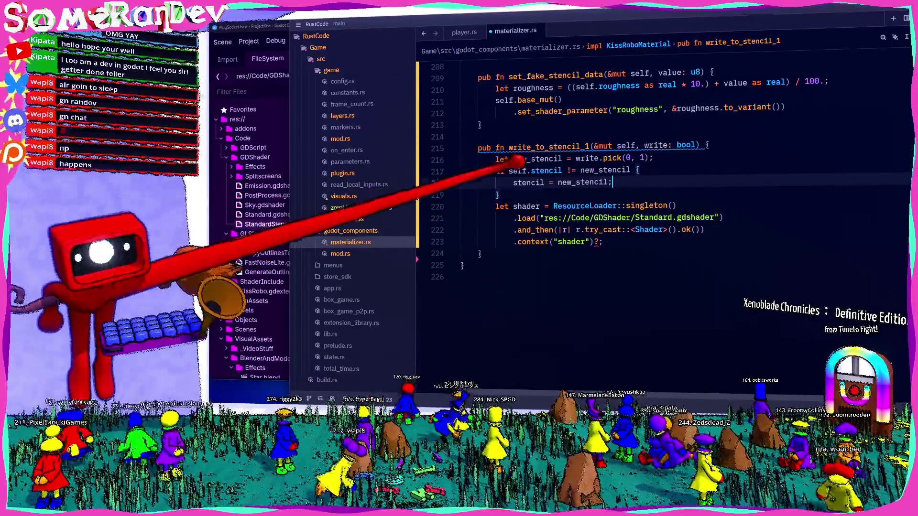
Move the shader-loading lines inside the if block after self.stencil = new_stencil.
type("self.")
key("shift+Down")
key("shift+Down")
key("shift+Down")
key("Delete")
key("ctrl+v")
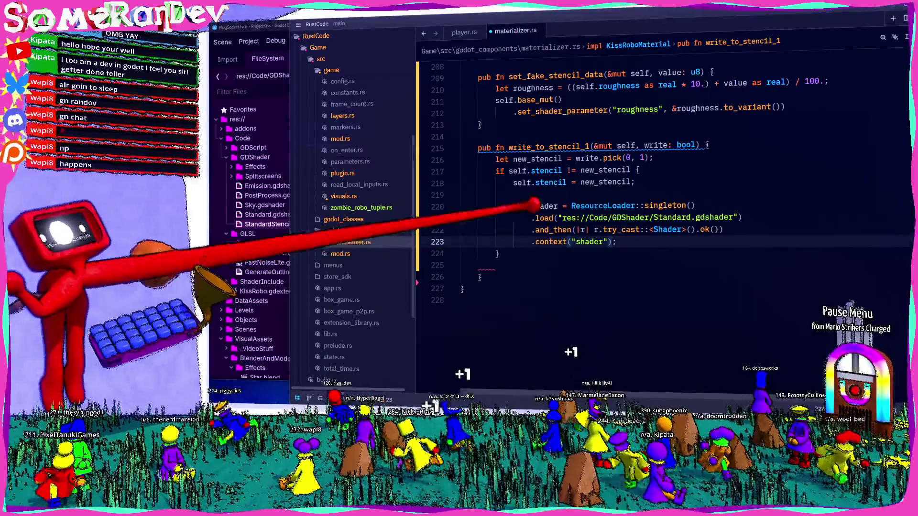
Rewrite the shader load as if let Some(shader) = … with an empty block.
left_click(512, 206)
type("if")
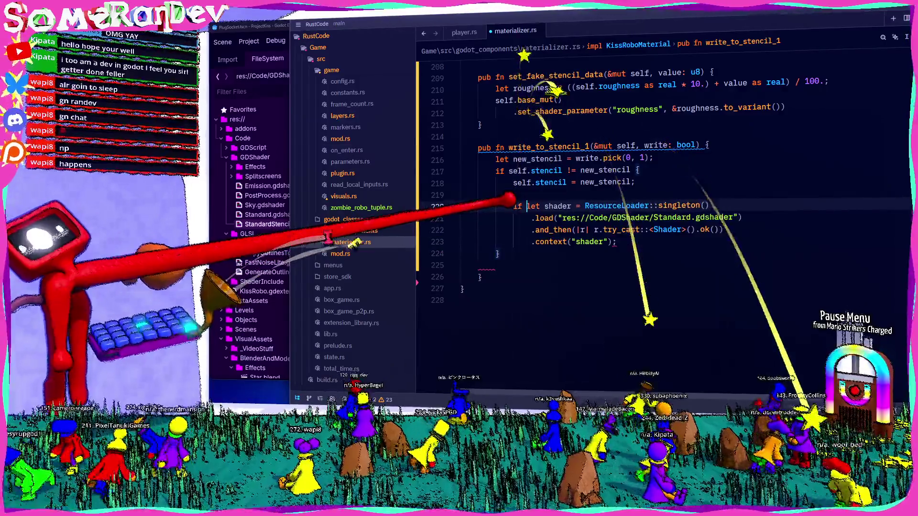
mouse_move(553, 204)
type("if")
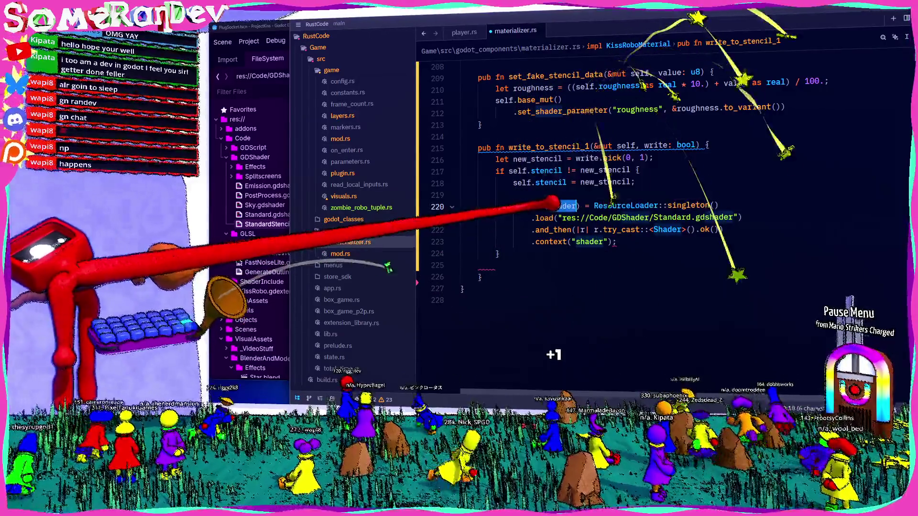
double_click(581, 205)
type("Some(")
left_click(669, 230)
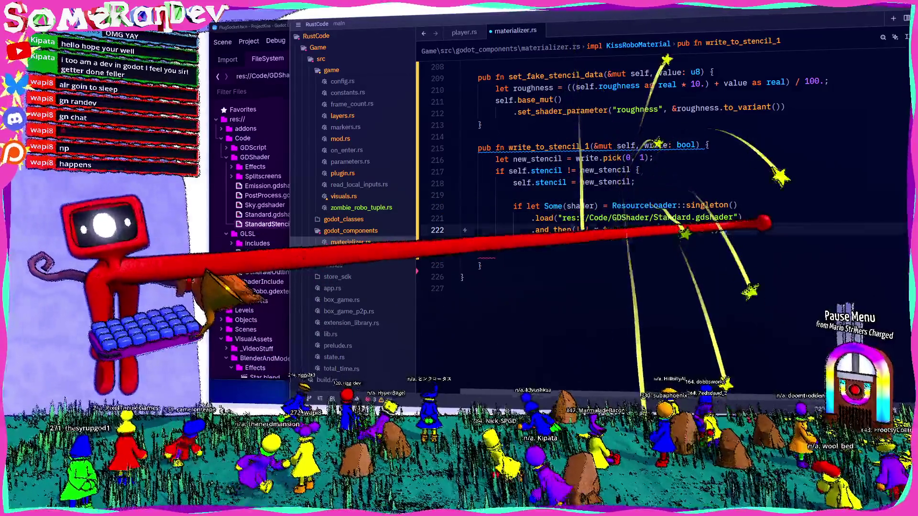
key("Return")
type("}")
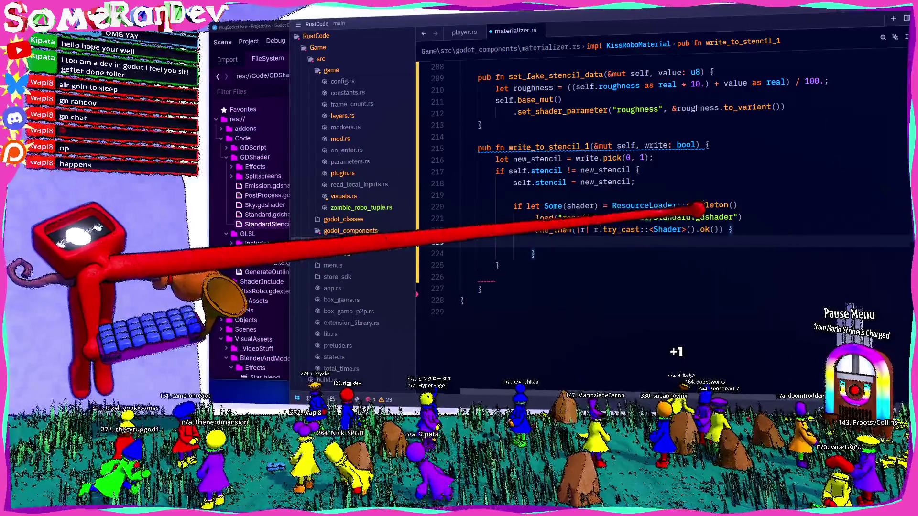
Try wrapping the shader path in format!, then undo back to the plain path string.
left_click(691, 217)
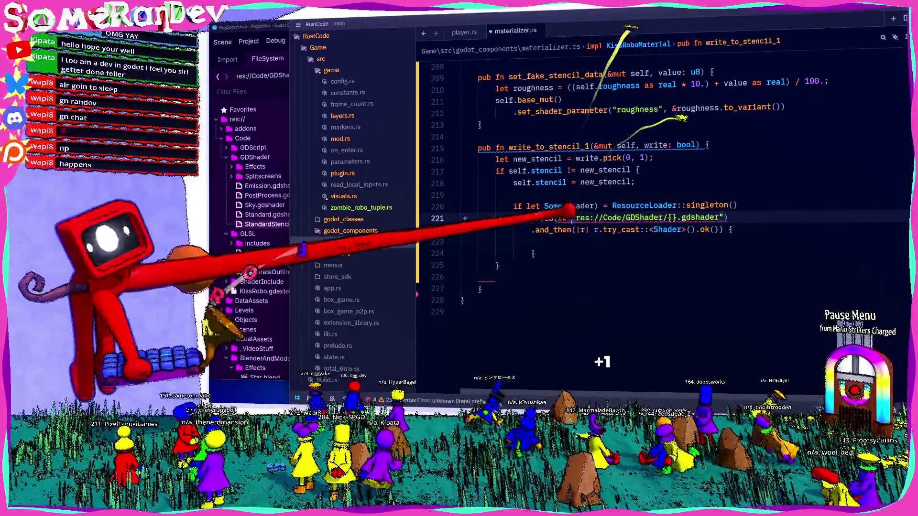
type("format!(")
key("End")
key("Left")
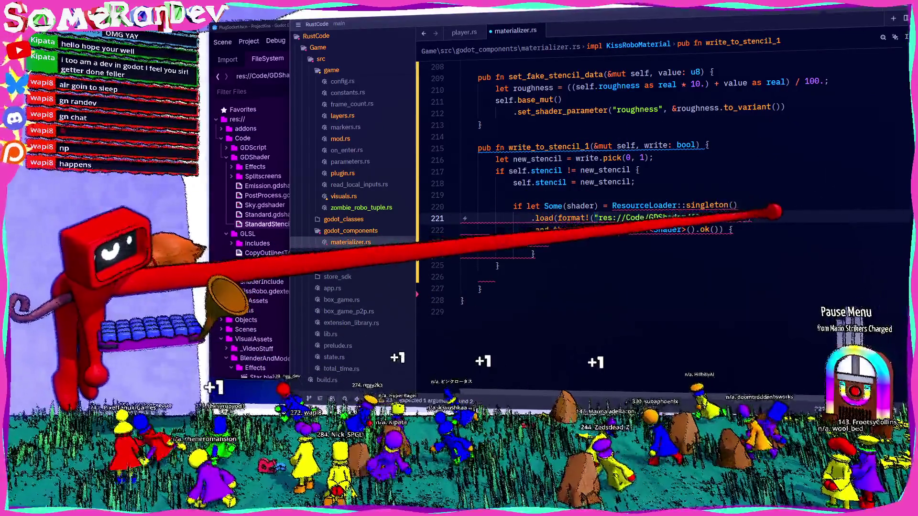
type(",")
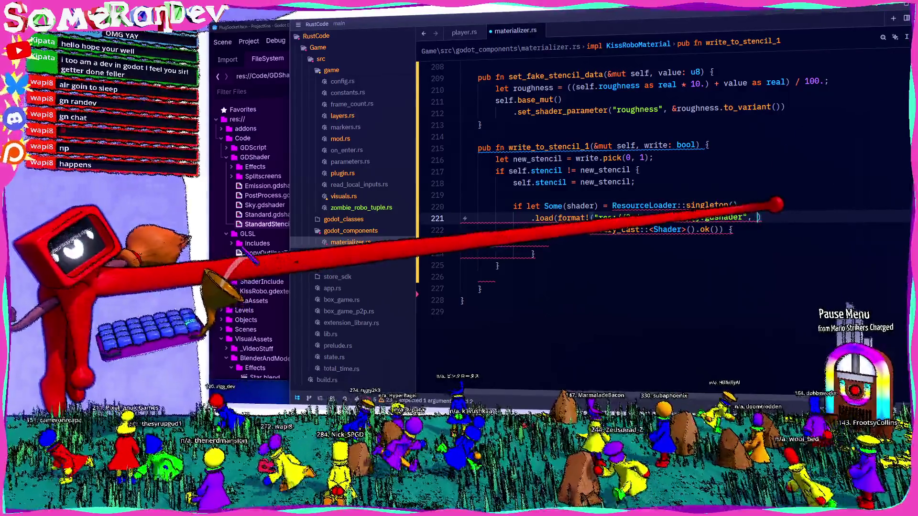
key("ctrl+z")
key("ctrl+z")
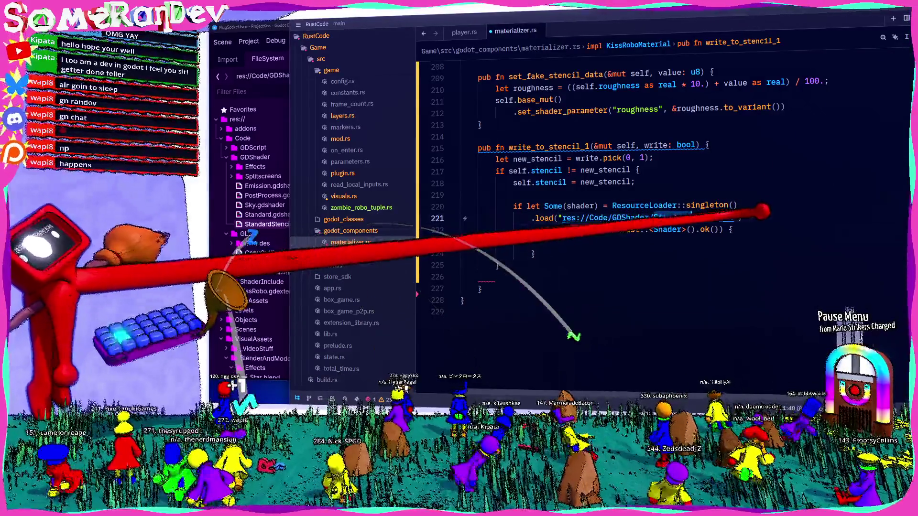
key("ctrl+z")
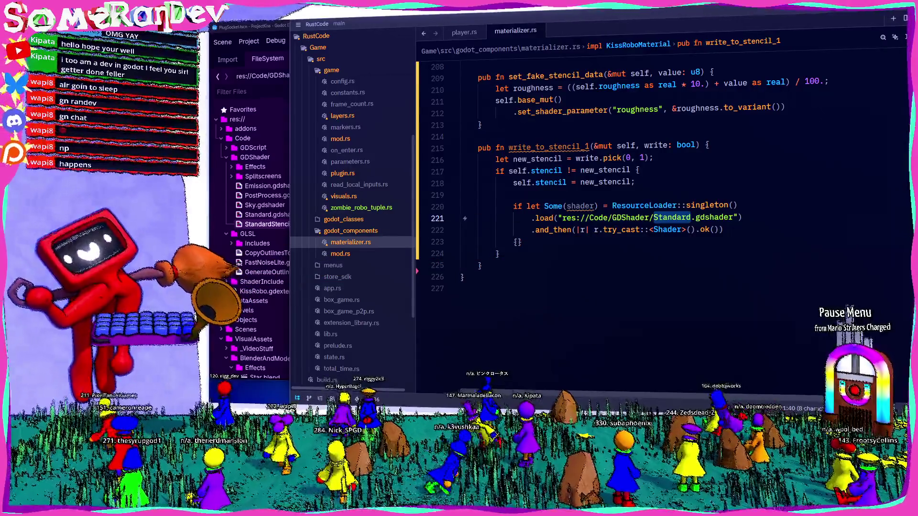
left_click(765, 242)
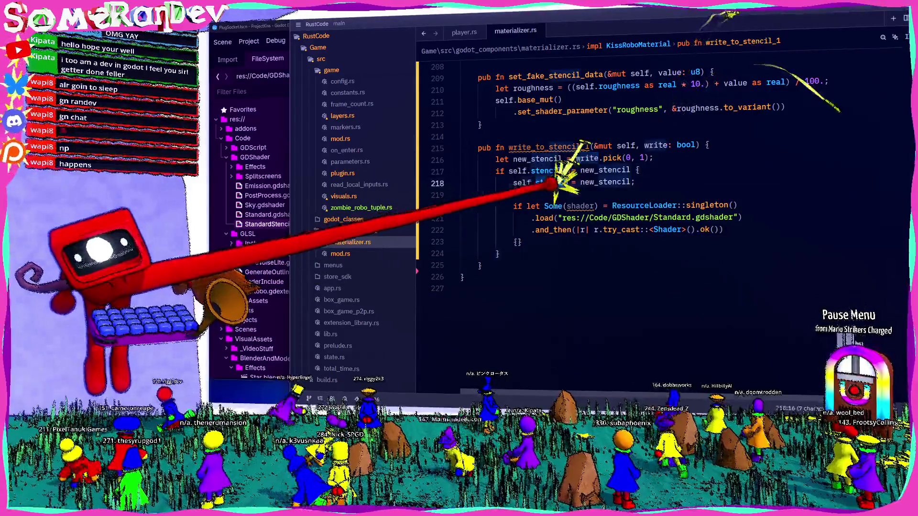
Pick StandardStencil1.gdshader when self.stencil is nonzero, otherwise Standard.gdshader, and save.
left_click_drag(513, 182, 567, 182)
key("ctrl+c")
left_click(554, 217)
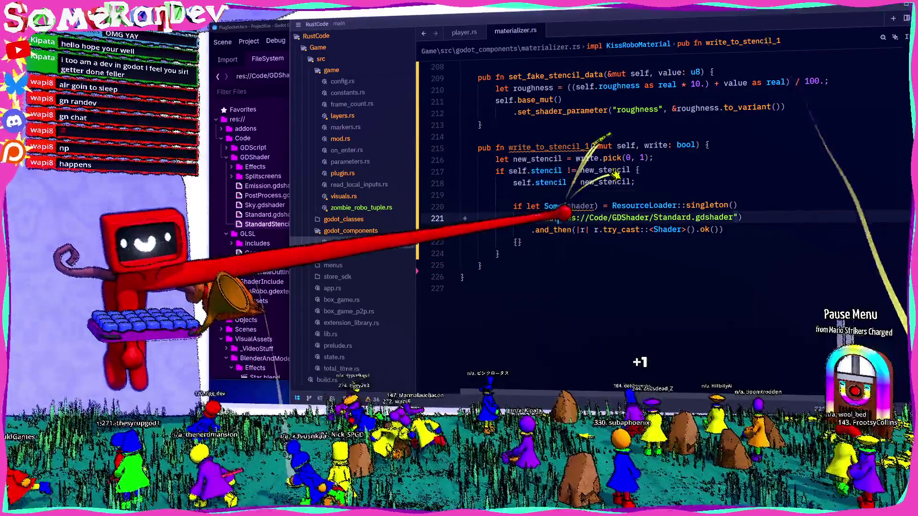
key("ctrl+v")
type("==")
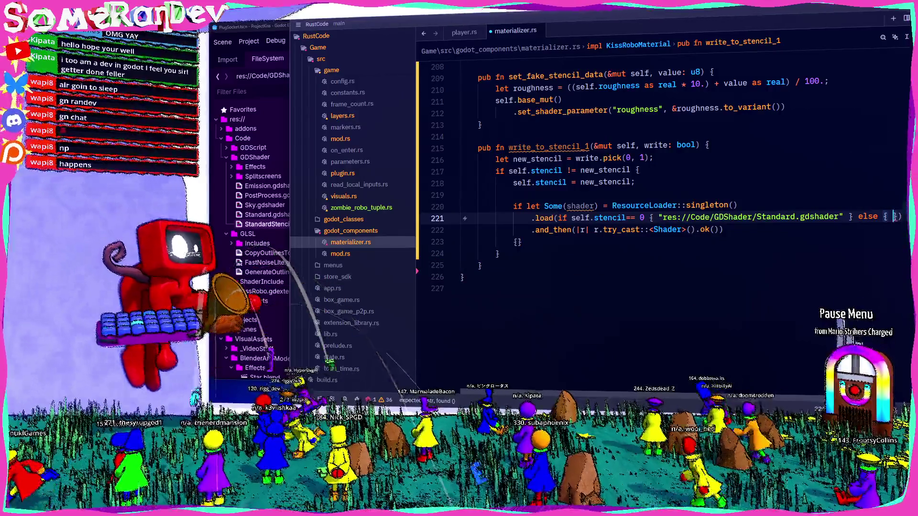
left_click_drag(843, 217, 658, 217)
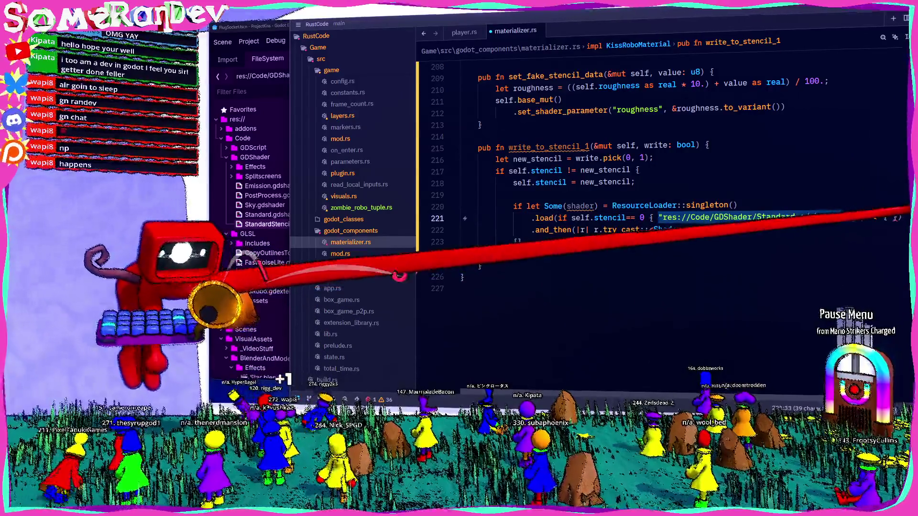
scroll(664, 144, "right", 5)
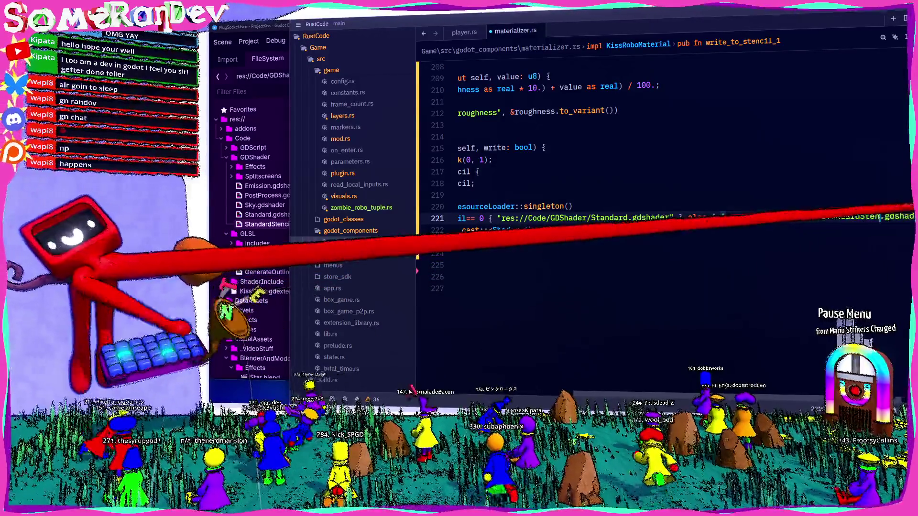
scroll(665, 191, "left", 5)
key("ctrl+s")
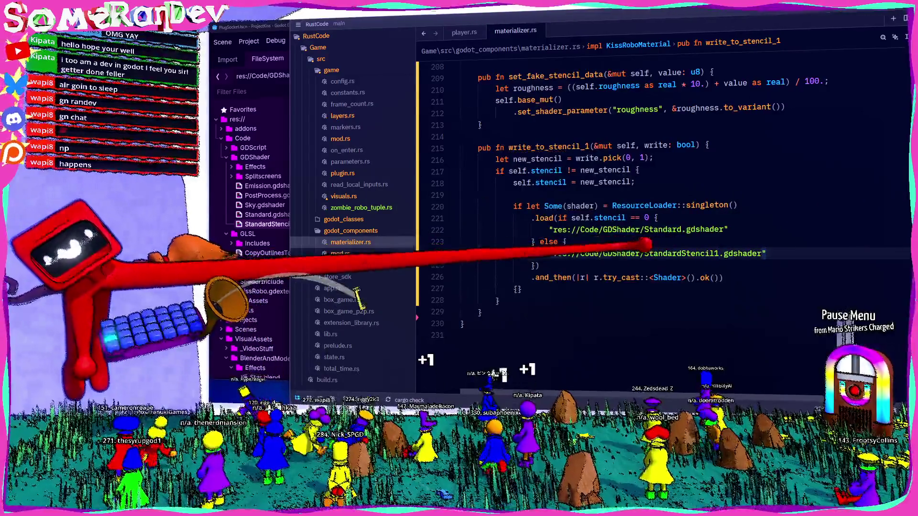
Apply it with self.base_mut().set_shader(&shader), save, and select set_fake_stencil_data's name.
double_click(580, 206)
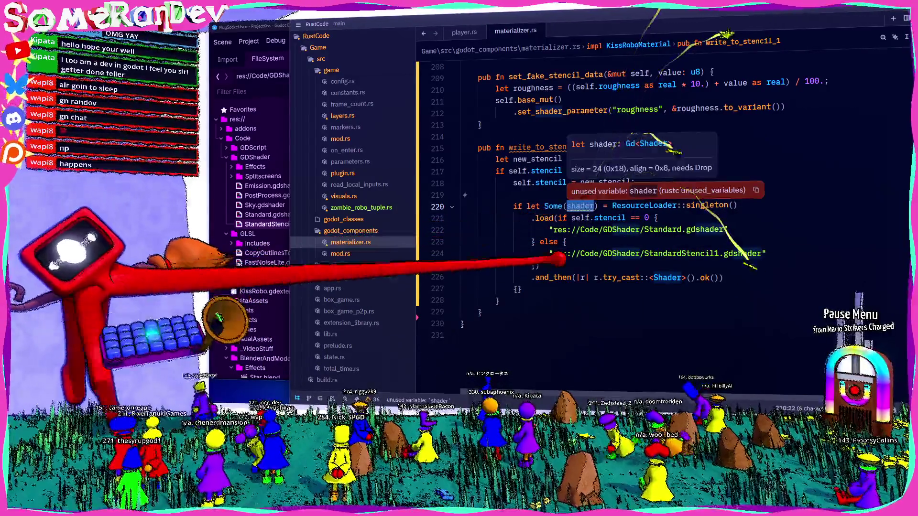
left_click(518, 290)
key("Return")
type("self.base_mut().set")
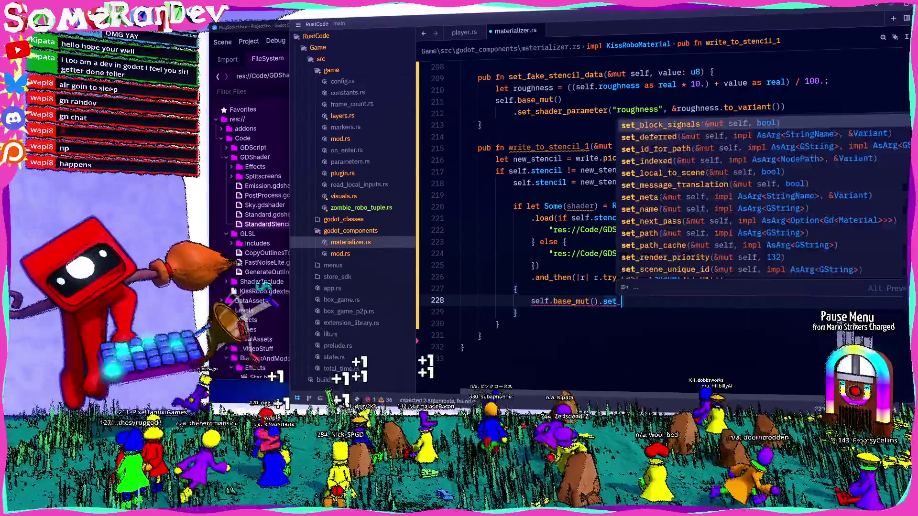
type("_shad")
key("Return")
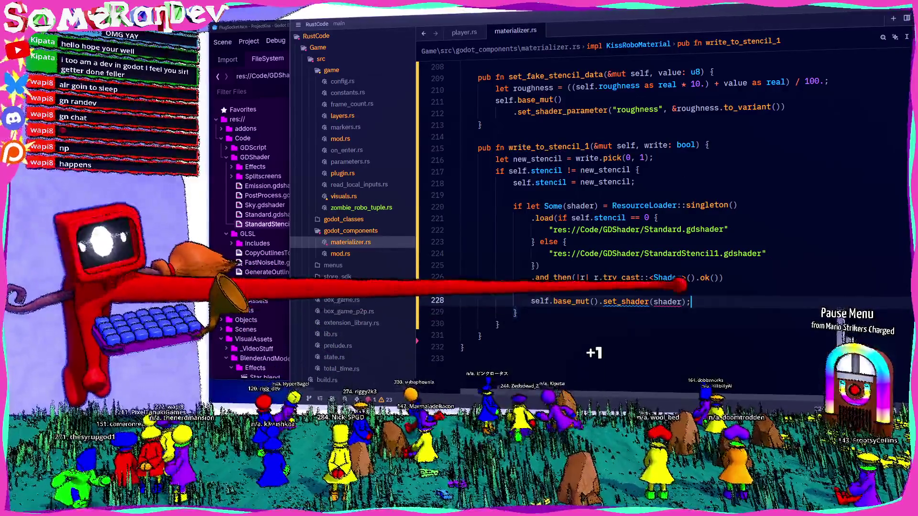
type("&")
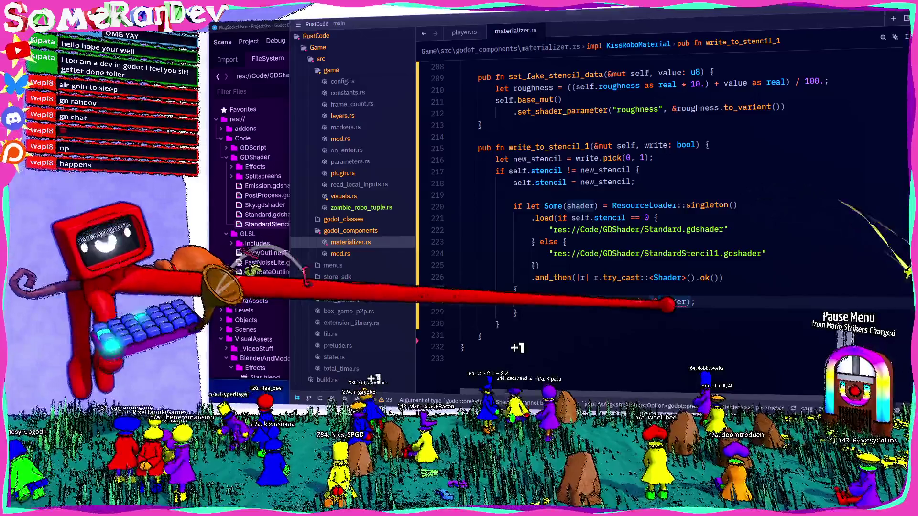
key("ctrl+s")
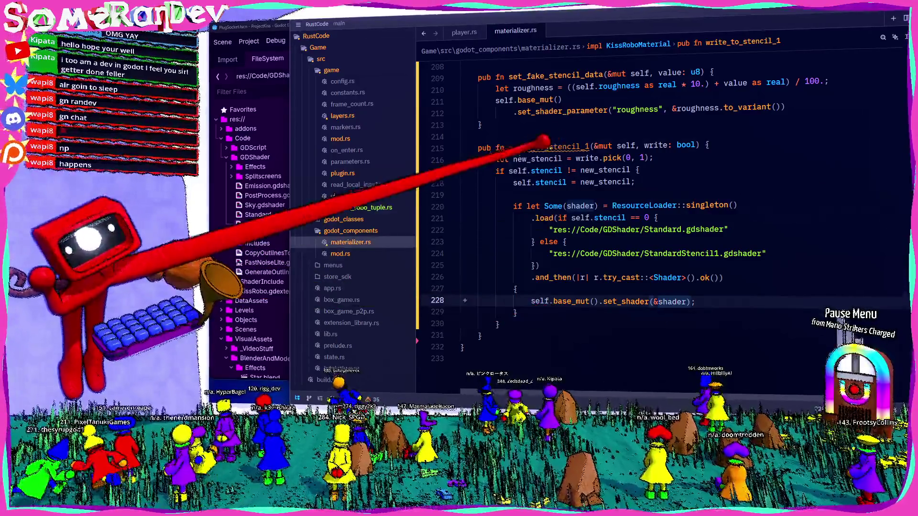
scroll(555, 148, "up", 2)
double_click(557, 146)
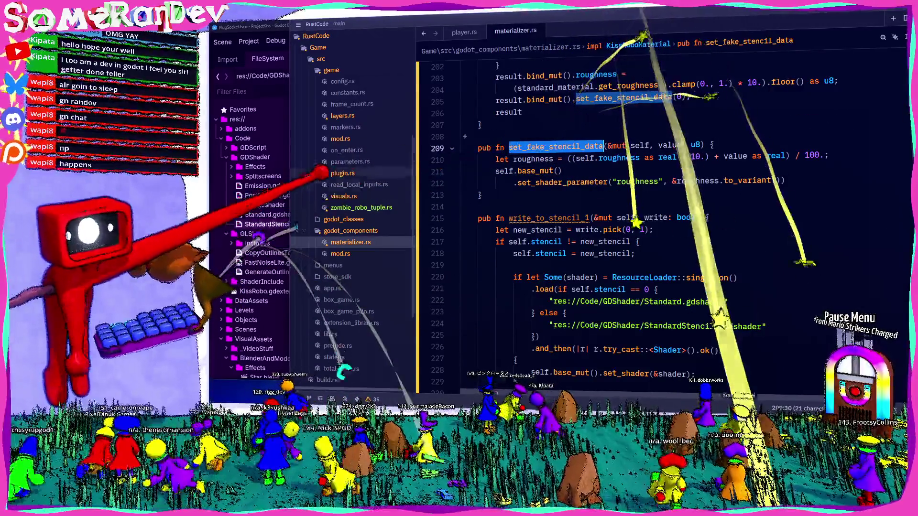
Search the Game folder for set_fake_stencil_data and open the materializer.rs match.
scroll(574, 194, "up", 1)
scroll(330, 157, "up", 5)
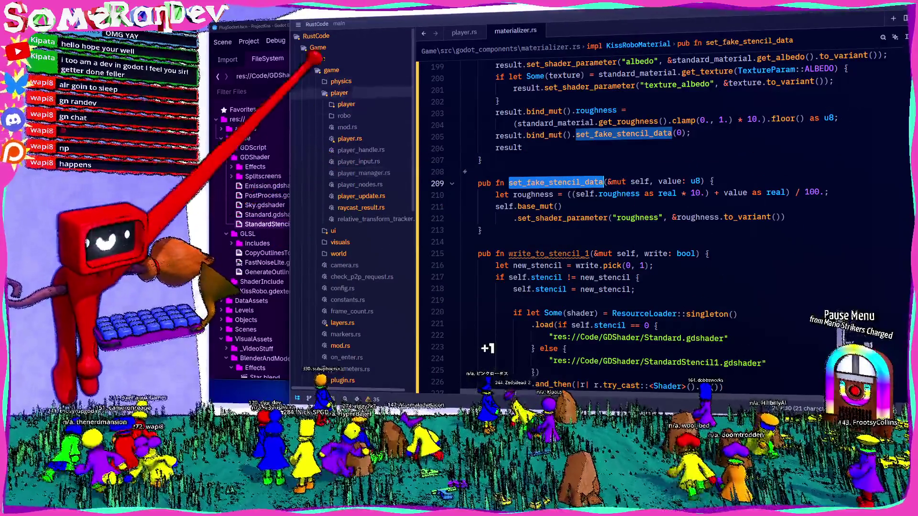
right_click(317, 48)
left_click(344, 112)
key("Return")
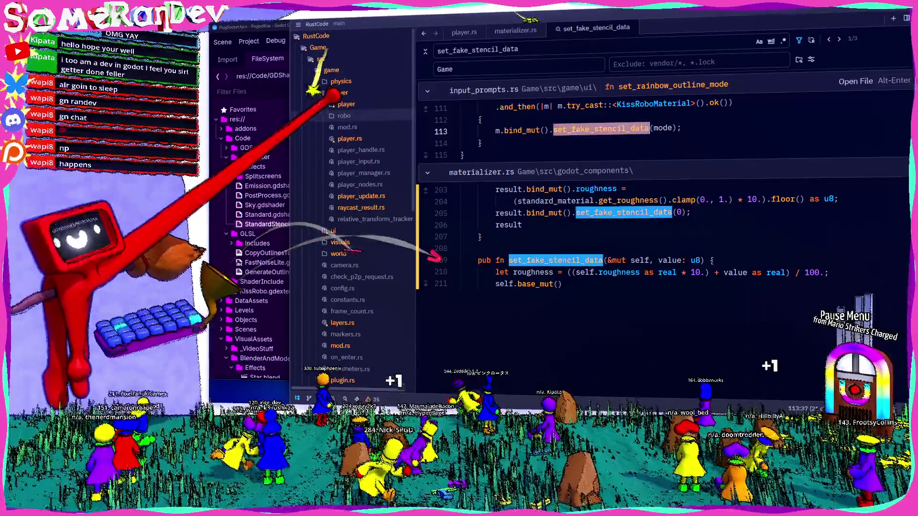
double_click(575, 195)
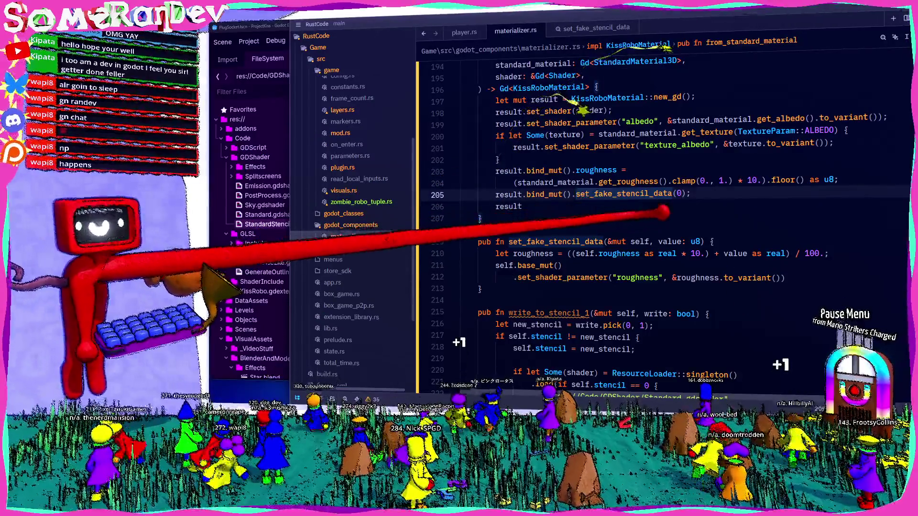
Go to its call in input_prompts.rs inside set_rainbow_outline_mode, after line 113.
key("ctrl+Tab")
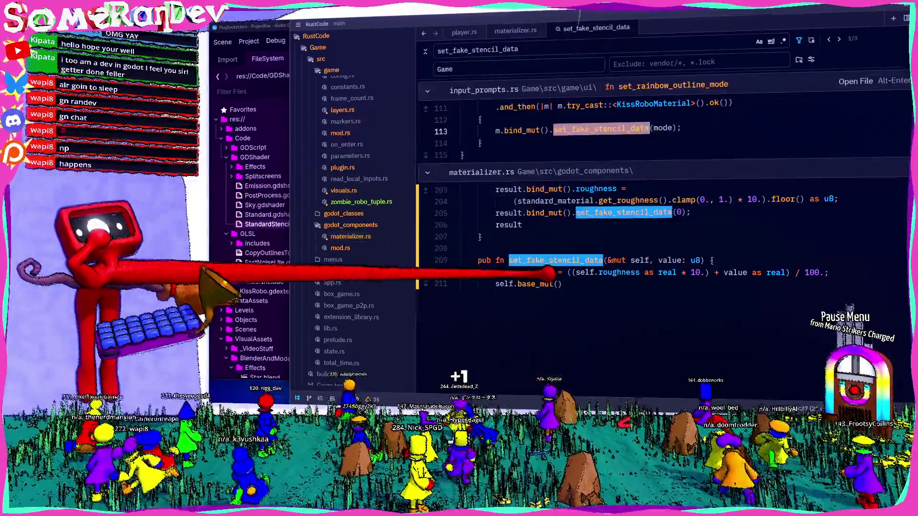
key("ctrl+Tab")
key("ctrl+Tab")
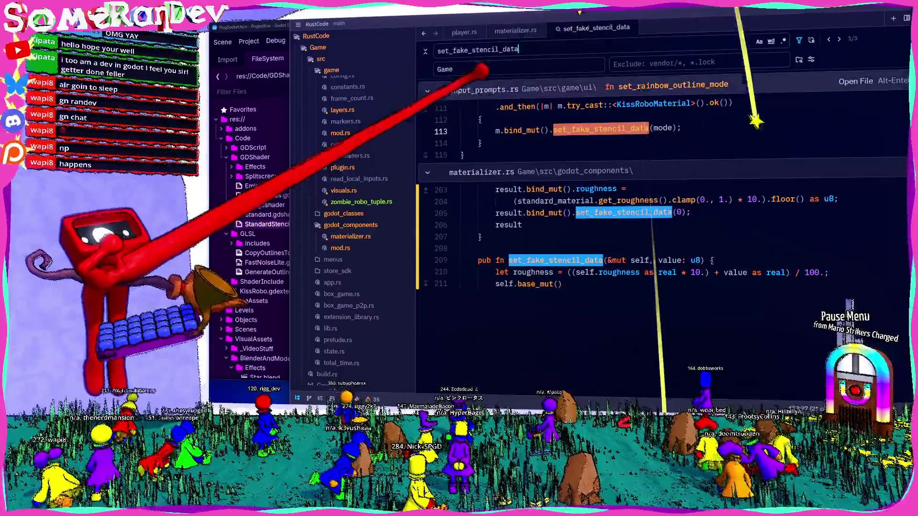
key("alt+Return")
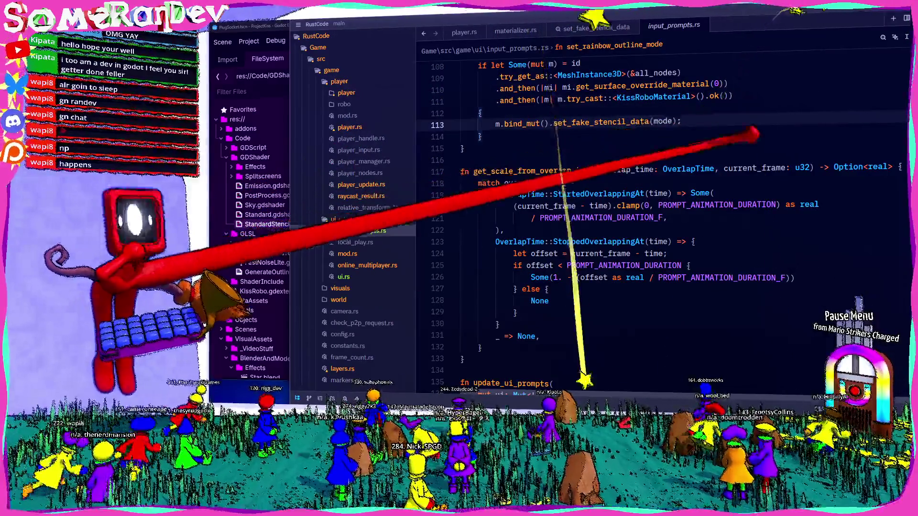
scroll(640, 215, "up", 3)
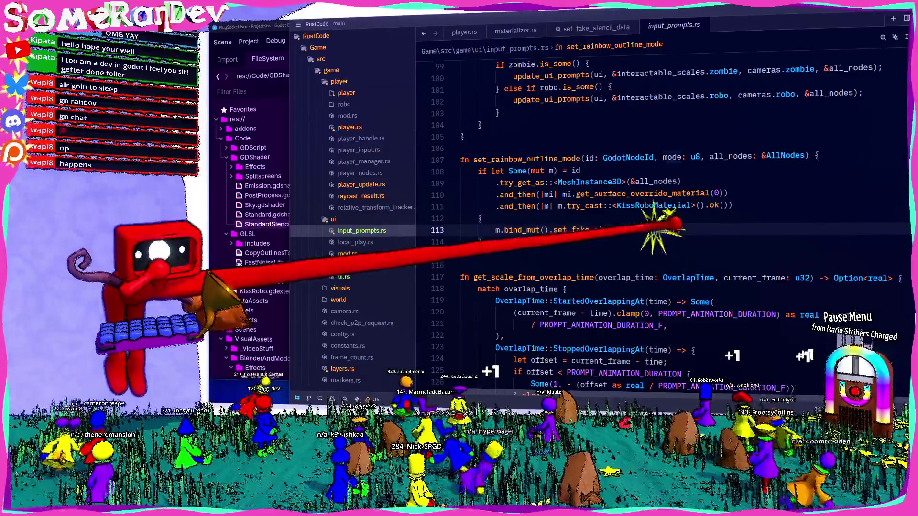
left_click(664, 230)
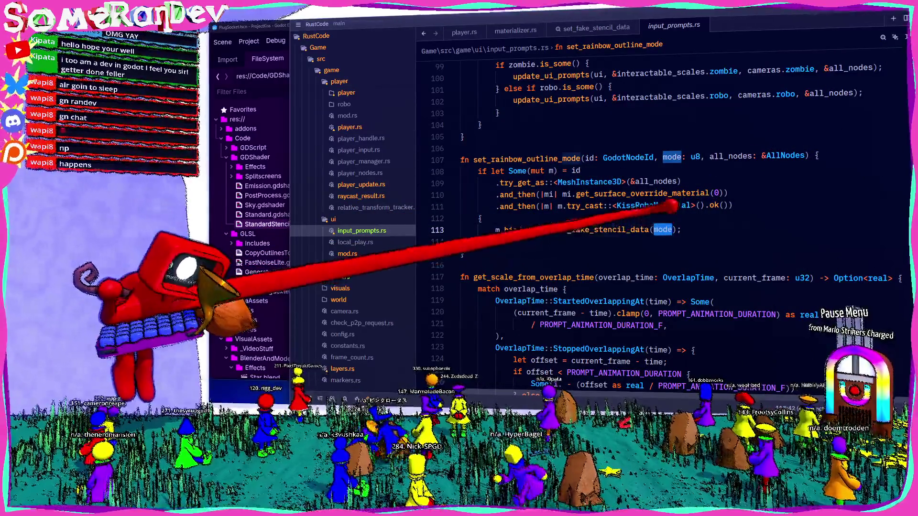
double_click(493, 159)
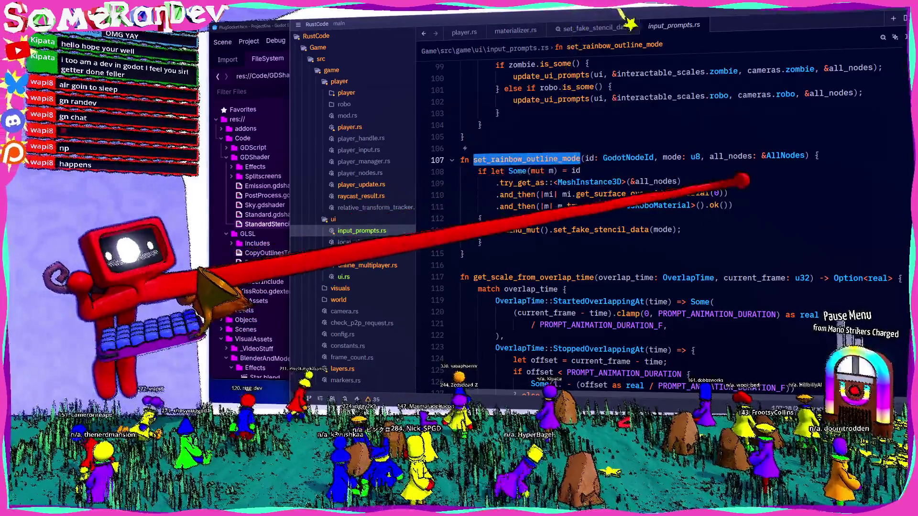
mouse_move(698, 230)
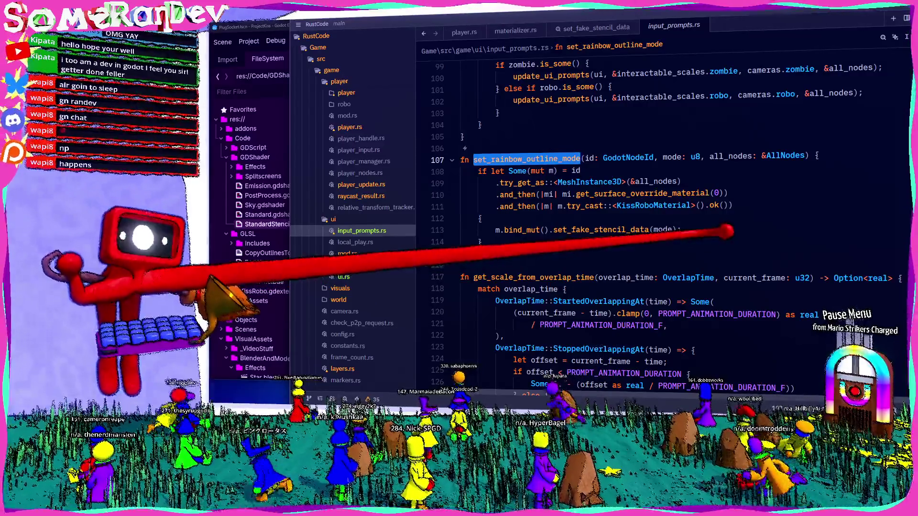
left_click(684, 229)
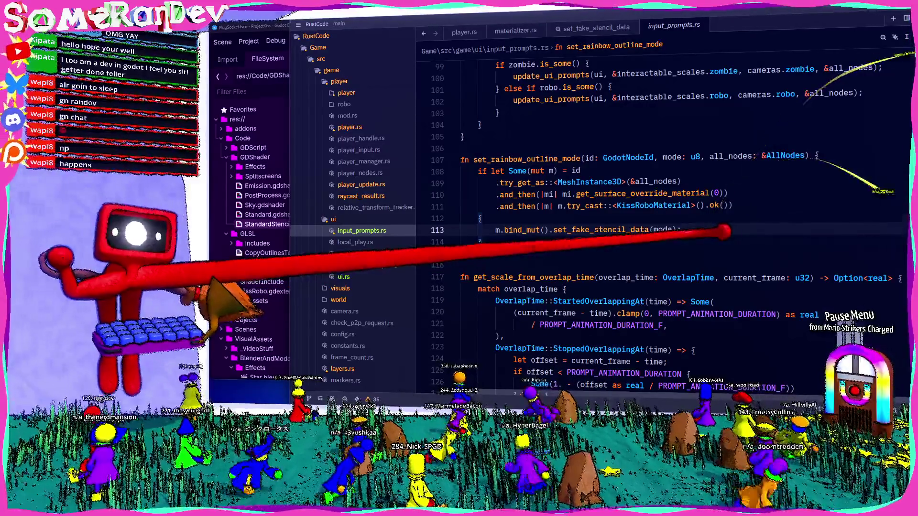
Add m.bind_mut().write_to_stencil_1(mode != 0); below the set_fake_stencil_data call.
key("Return")
type("m.bind_mut().set")
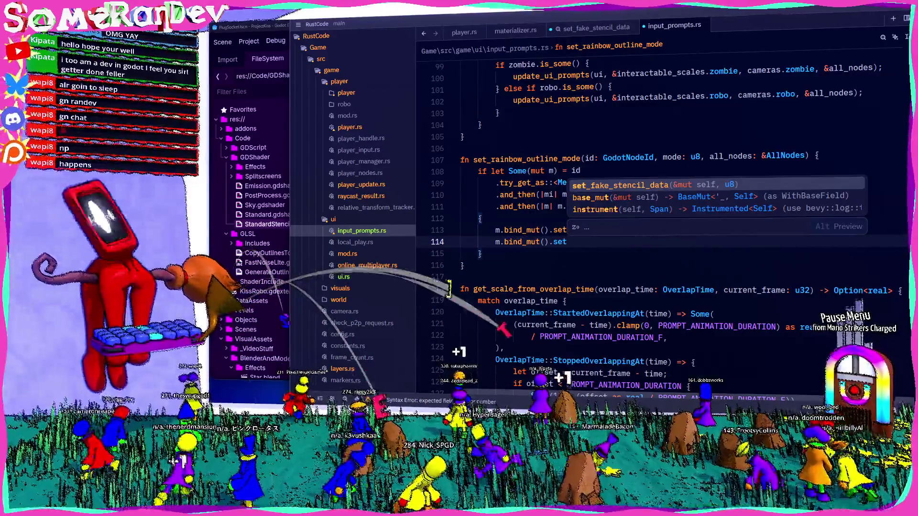
key("Return")
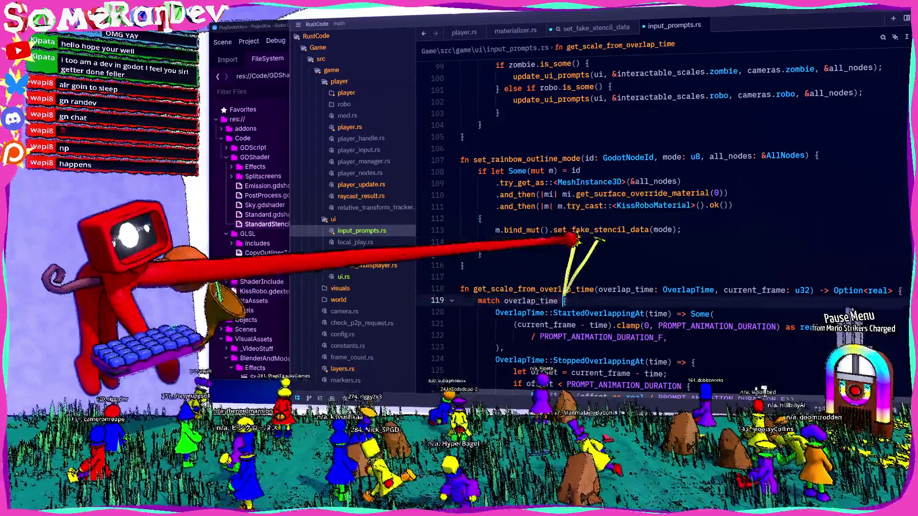
key("F12")
key("Down")
key("Down")
key("Down")
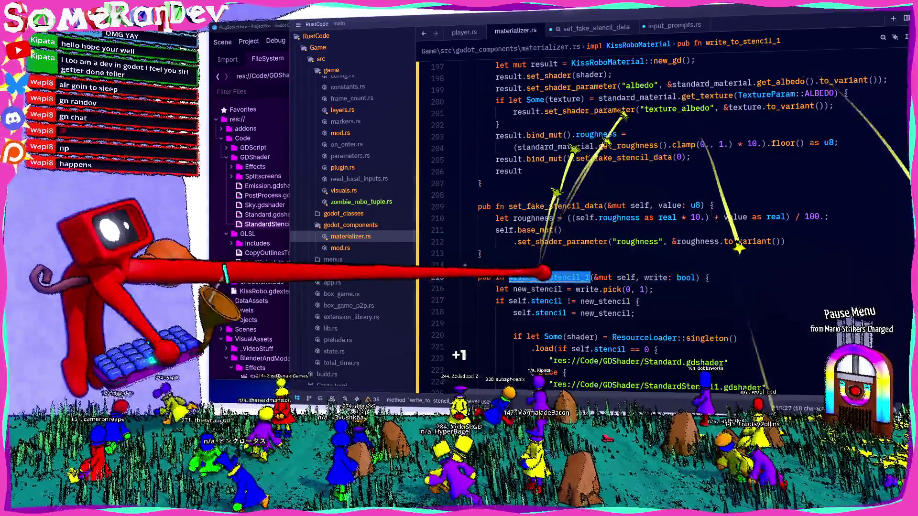
key("F2")
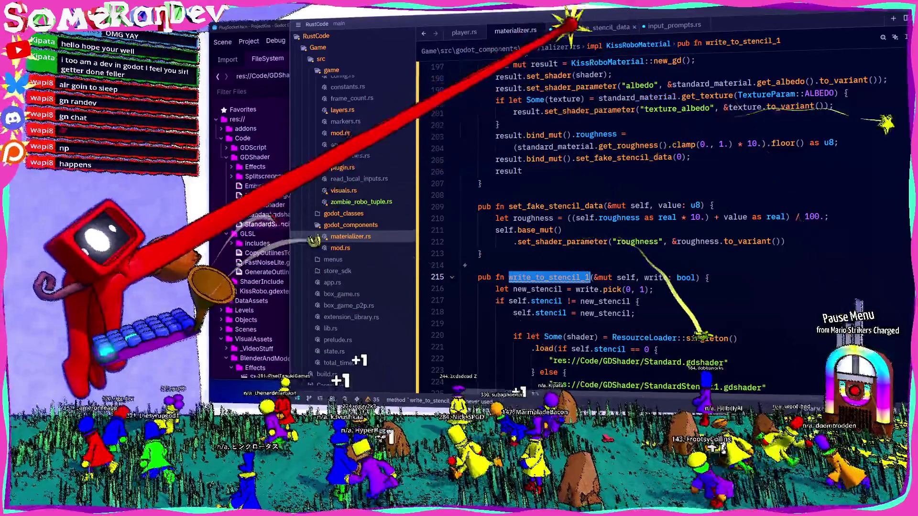
key("Escape")
key("alt+Left")
key("alt+Left")
type("m.bind_mut().write_to_stencil_1")
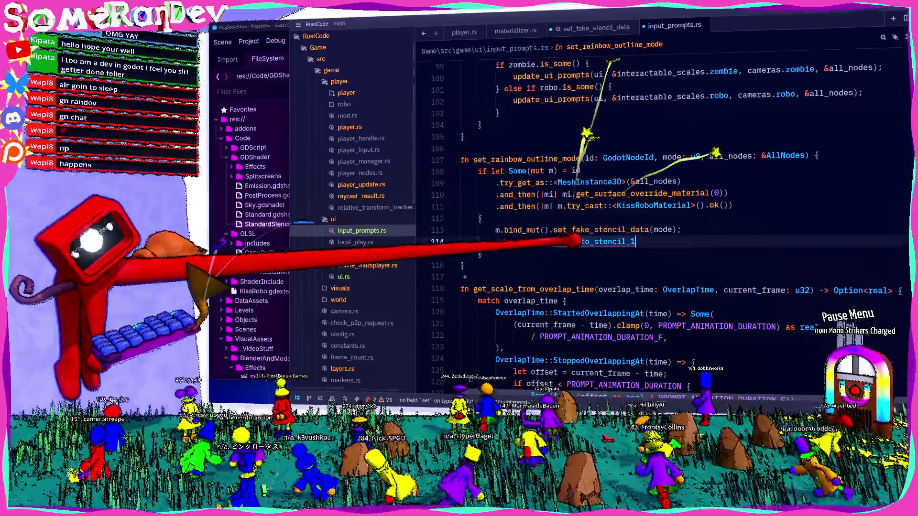
type("(mode != 0);")
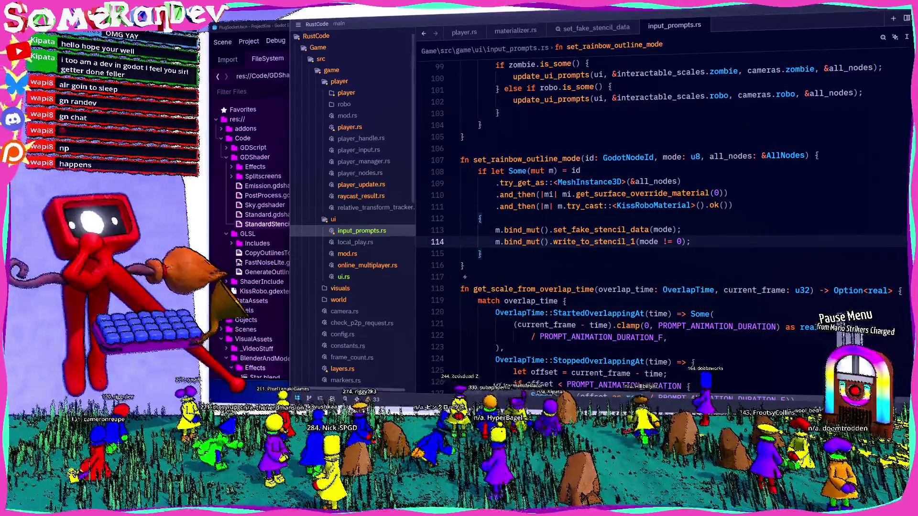
Open a Nushell terminal in the RustCode folder.
right_click(595, 258)
key("Escape")
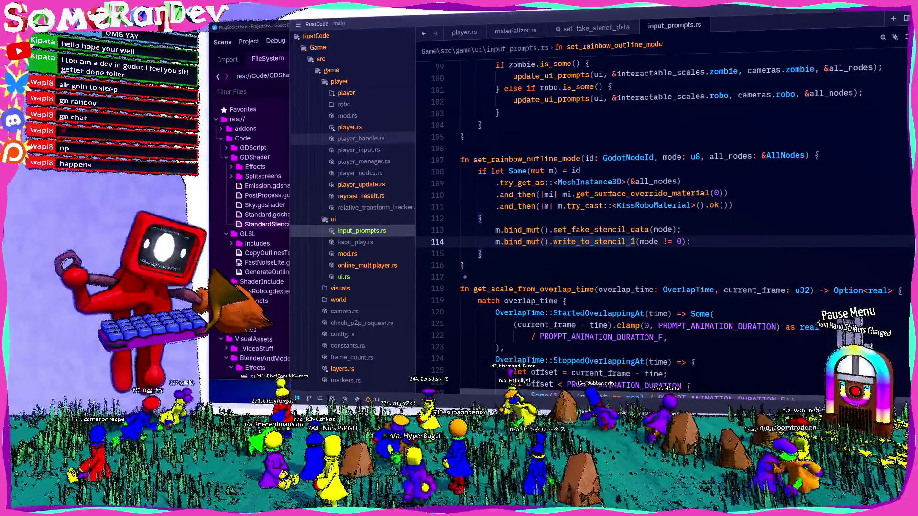
key("super+Return")
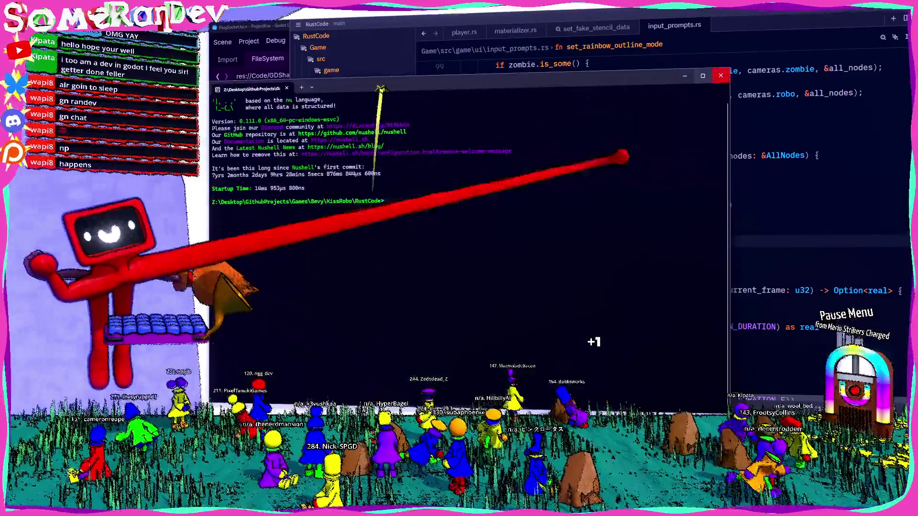
Run 'clear; BUILD_WINDOWS.bat' in Nushell to rebuild the kiss_robos library, then return to Godot.
type("clear; BUILD_WINDOWS.bat")
key("Return")
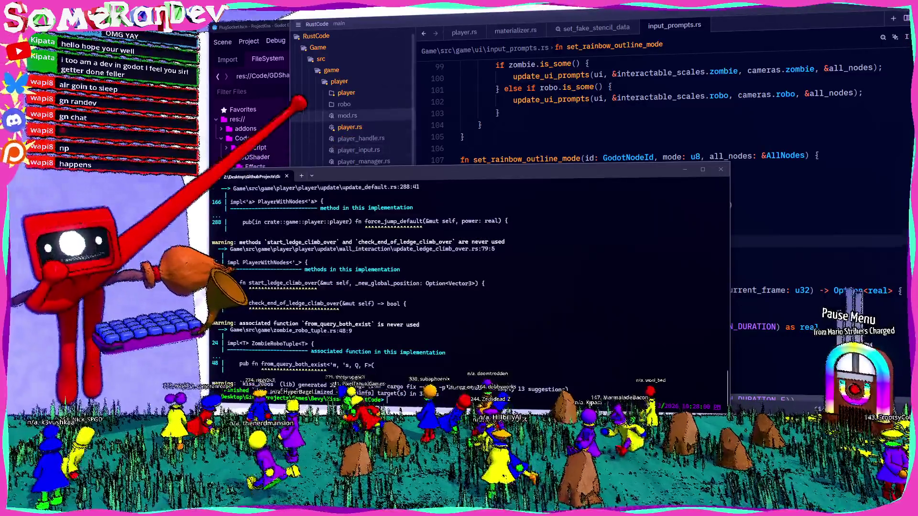
key("alt+Tab")
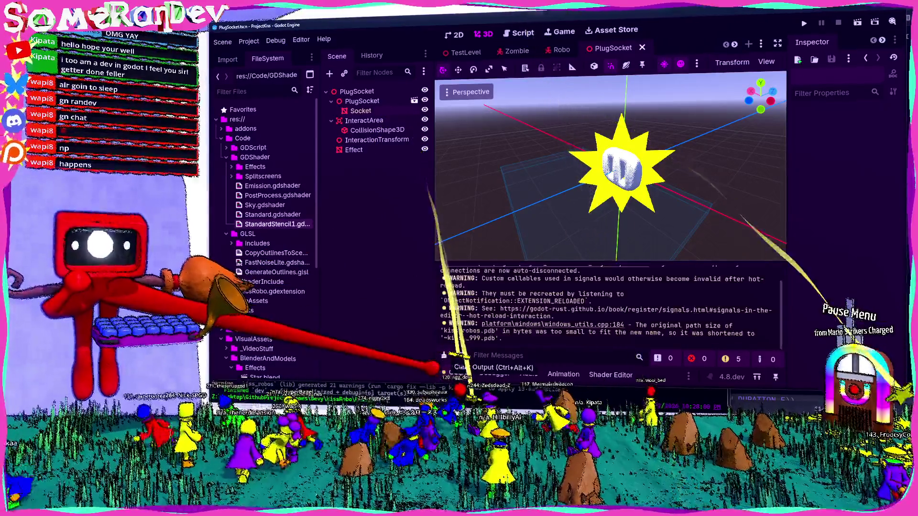
Collapse the Output panel, run ProjectKiss to its main menu, then switch to TwitchSRD2026.
left_click(450, 372)
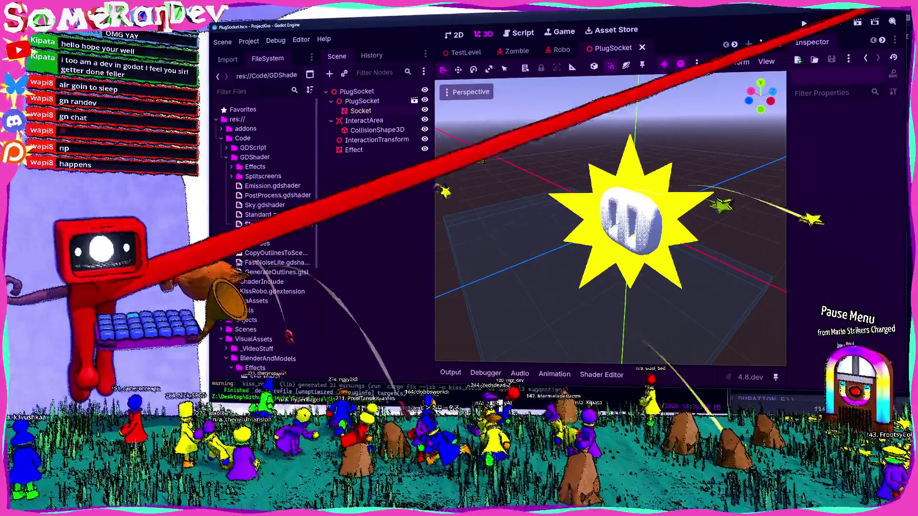
key("F5")
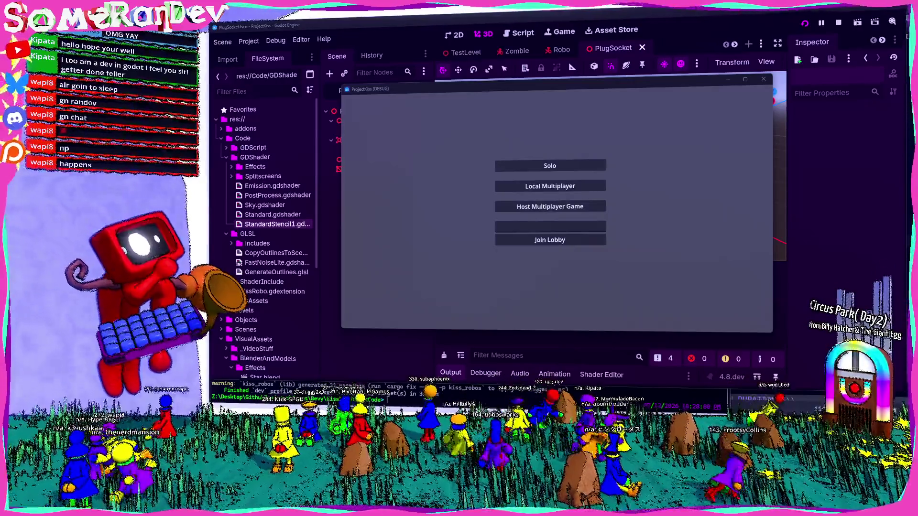
key("alt+Tab")
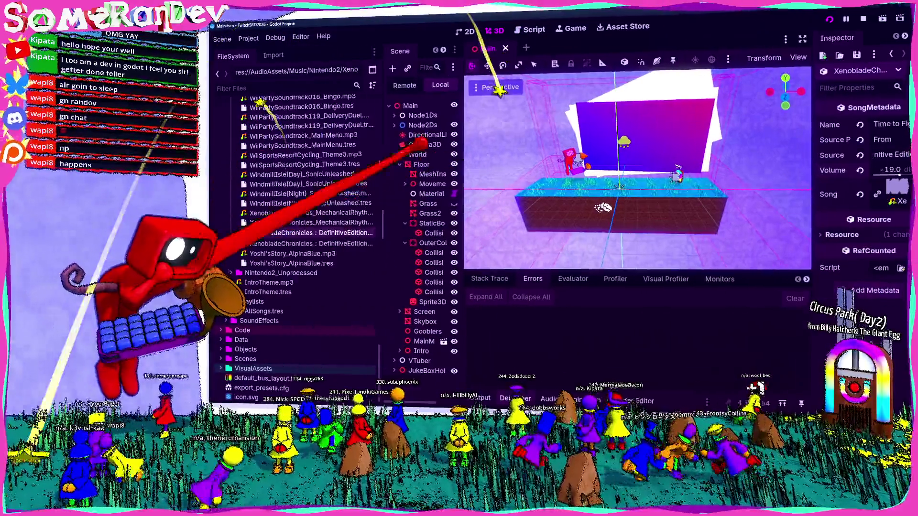
Lower the BillyHatcher CircusPark song resource's volume from -16.0 to about -22.0.
scroll(287, 215, "up", 20)
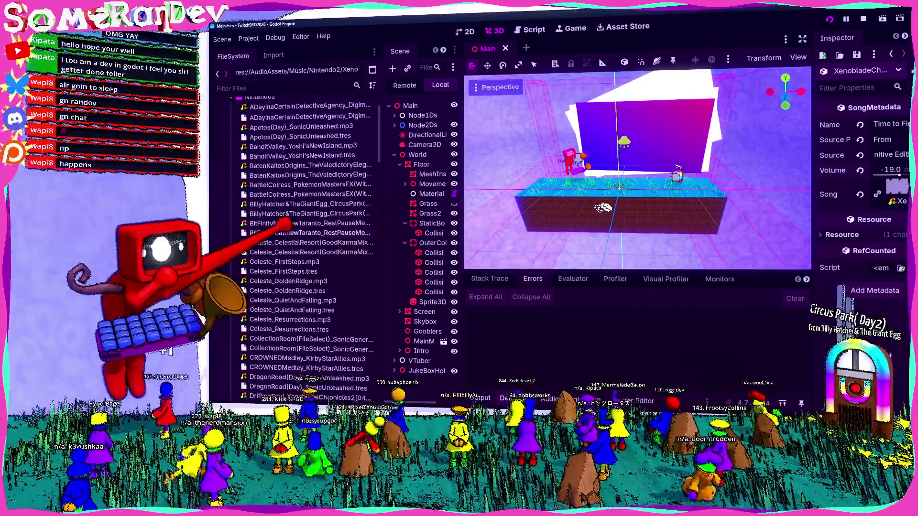
left_click(306, 213)
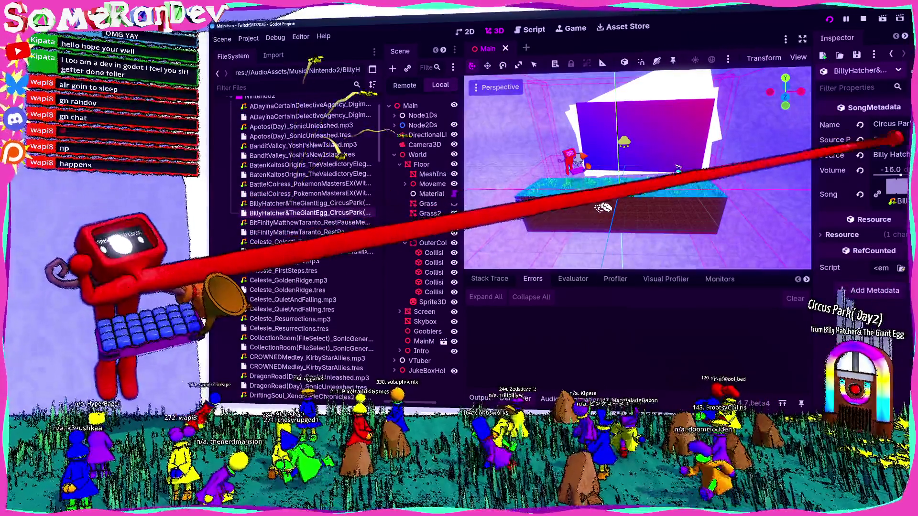
left_click_drag(890, 170, 879, 170)
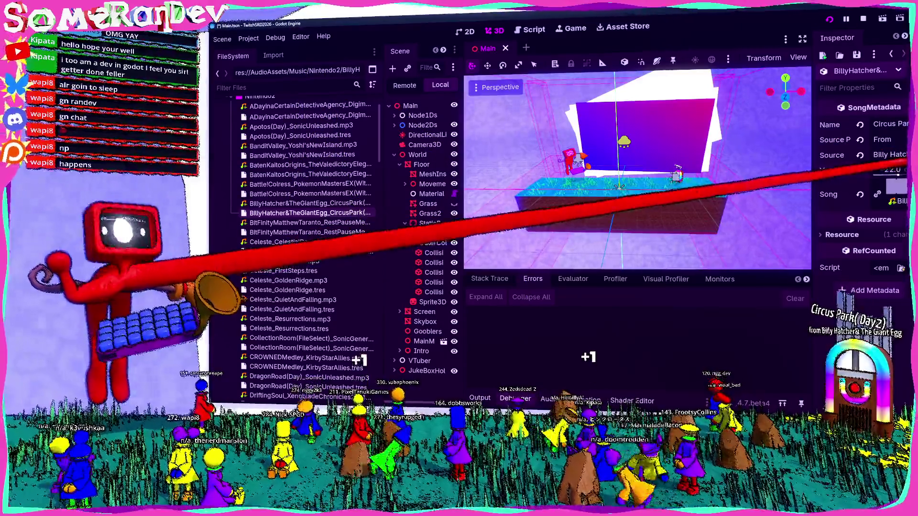
key("alt+Tab")
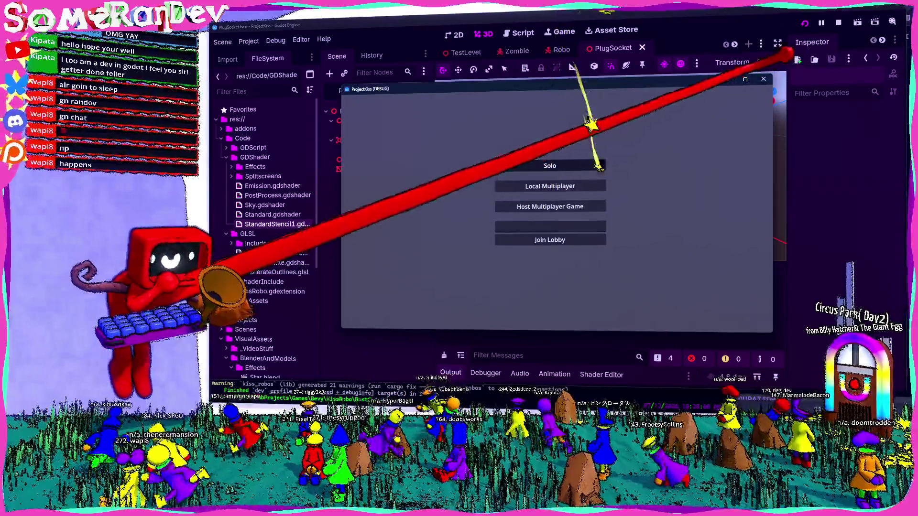
Play a Solo game, walk the player to the plug socket star, then close the game.
left_click(593, 165)
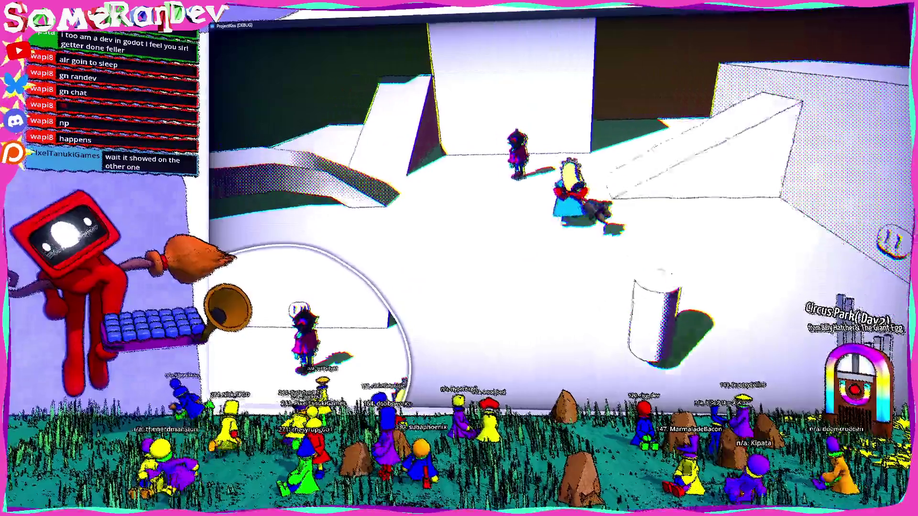
key("w")
key("space")
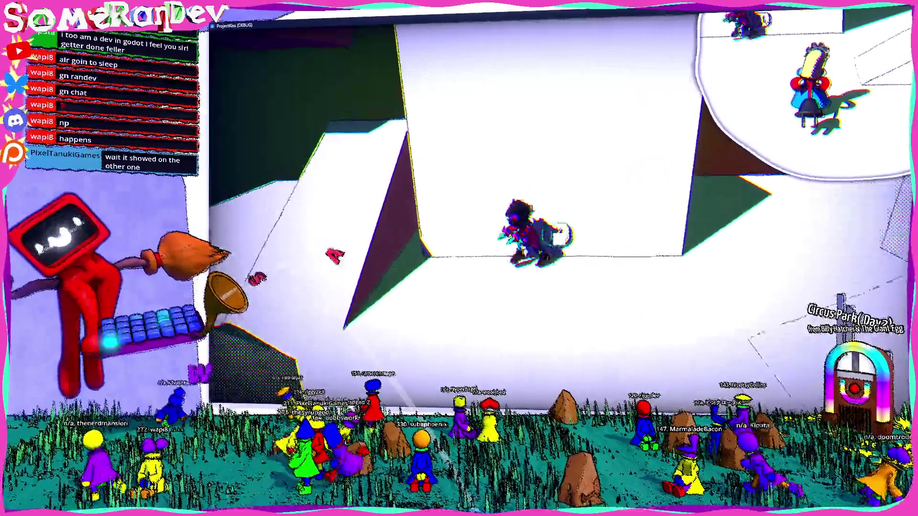
key("w")
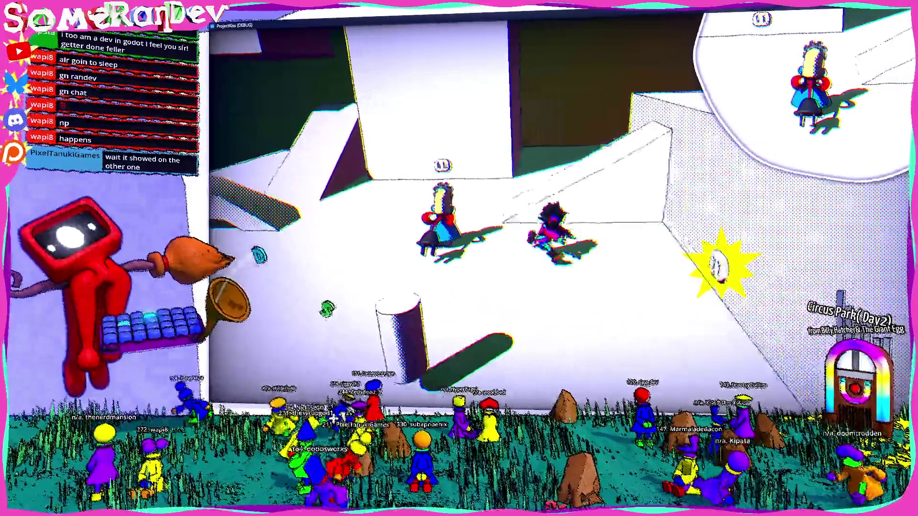
key("w")
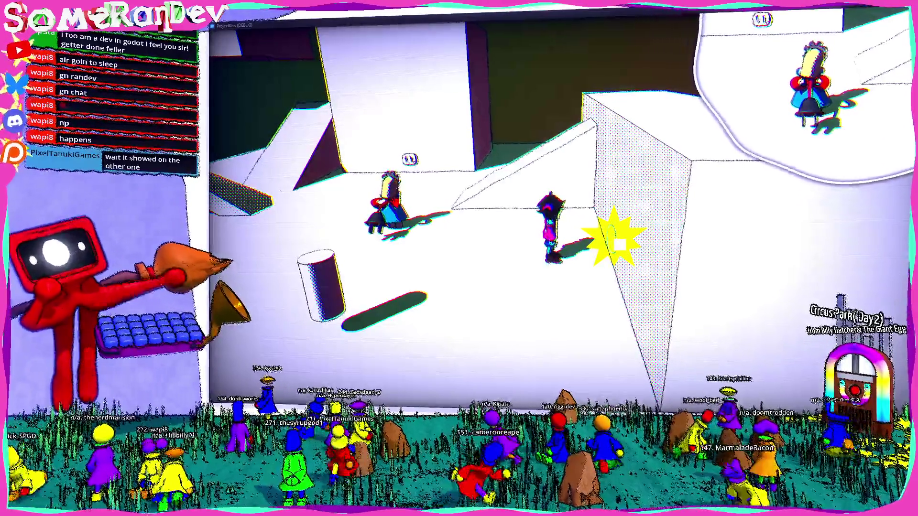
key("super+Down")
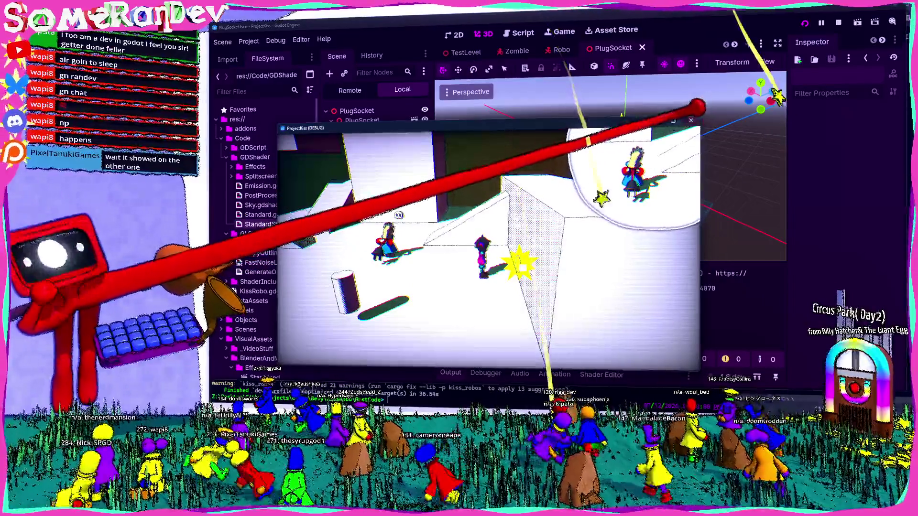
left_click(691, 121)
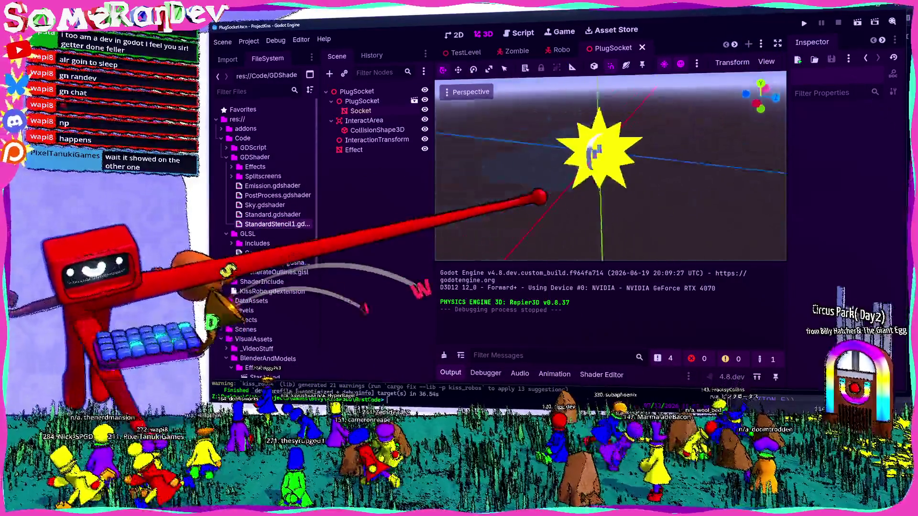
Nudge the star Effect node slightly left with the move gizmo and rerun the game.
key("w")
key("w")
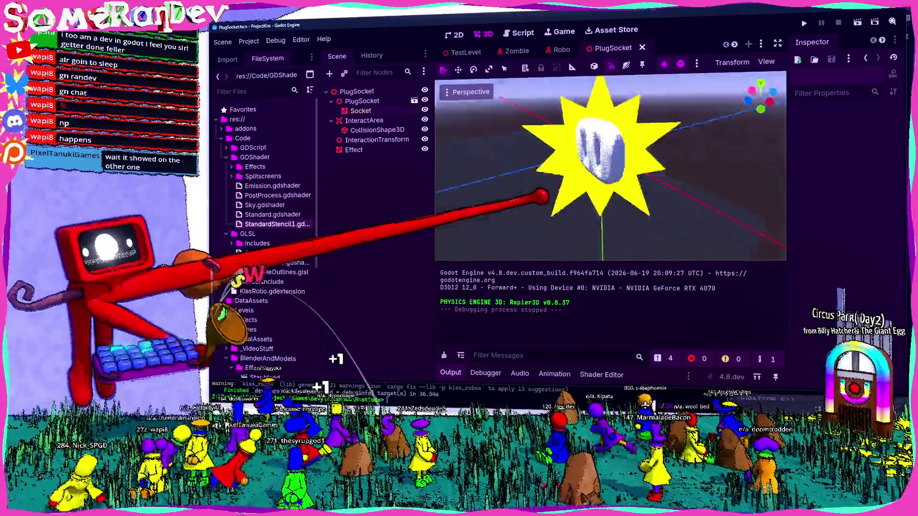
left_click(404, 149)
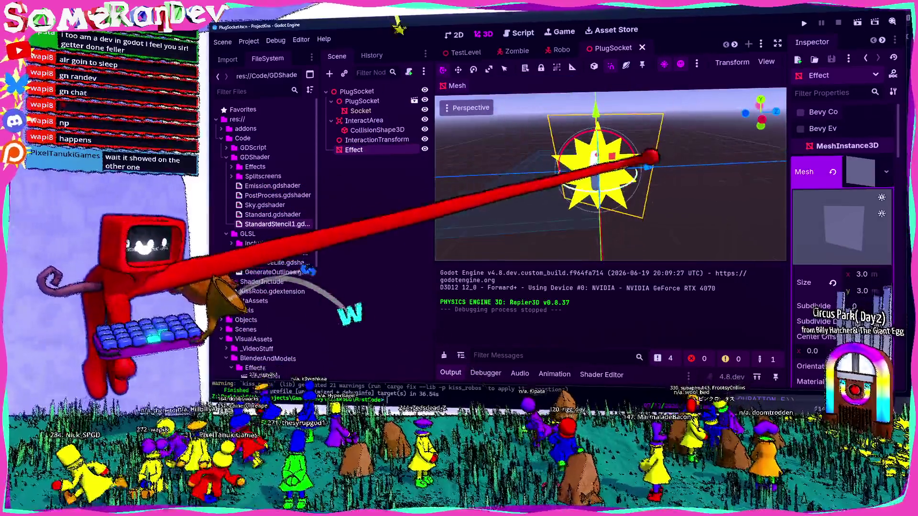
left_click(466, 315)
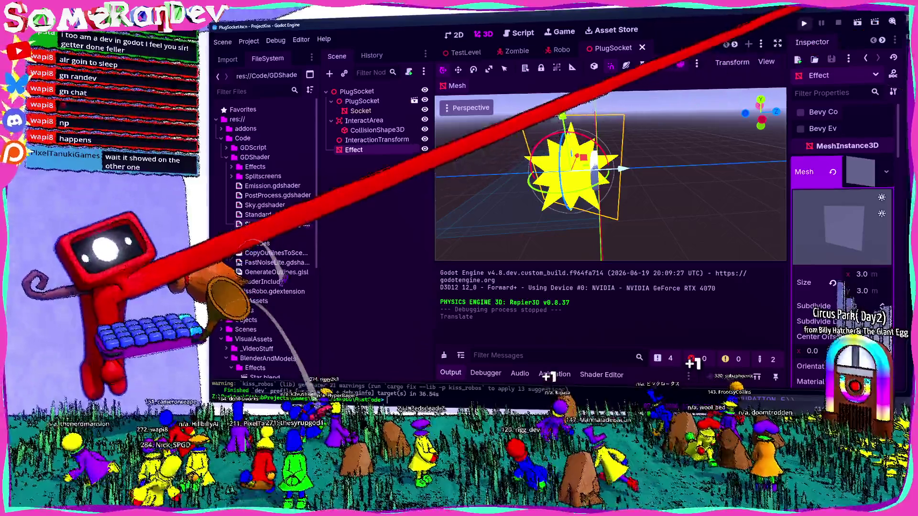
key("F5")
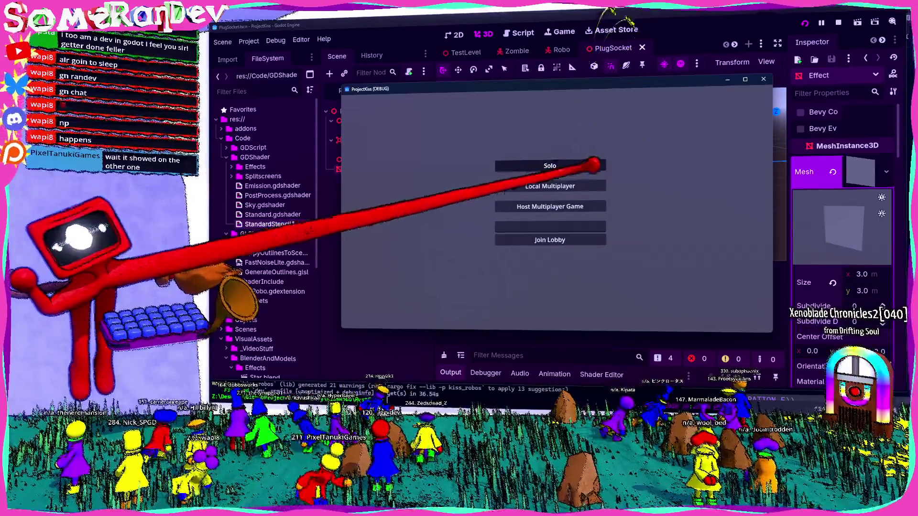
Start a Solo run to inspect the moved star, then stop the game with F8.
left_click(590, 165)
left_click(745, 79)
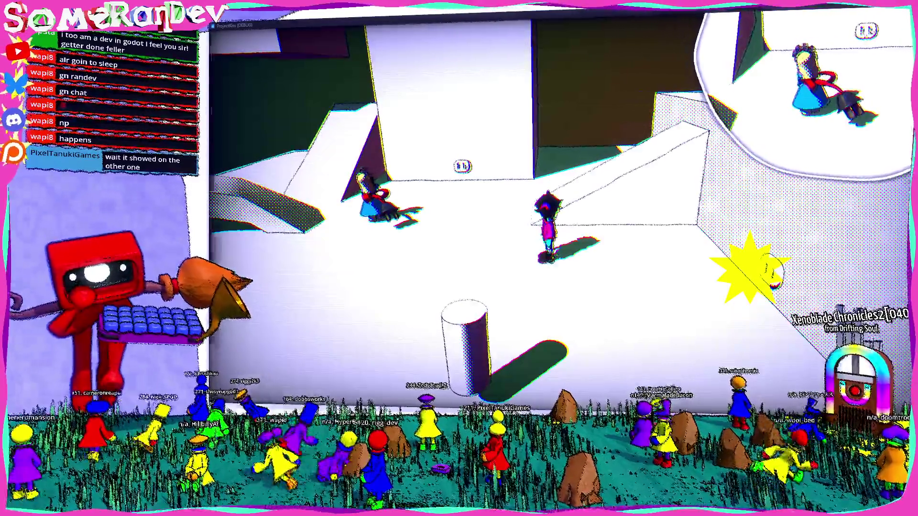
key("F8")
scroll(306, 287, "down", 20)
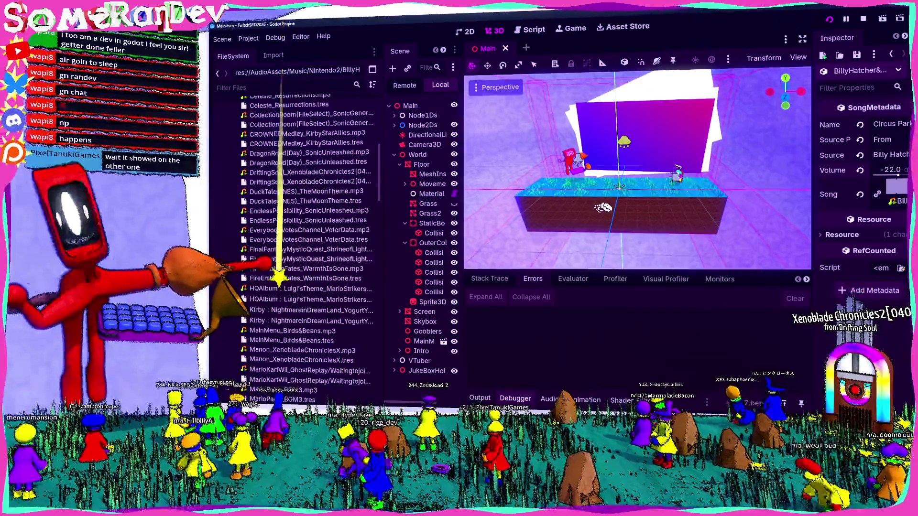
Rename the DriftingSoul .tres resource to XenobladeChronicles2_DriftingSoul.
scroll(306, 249, "down", 6)
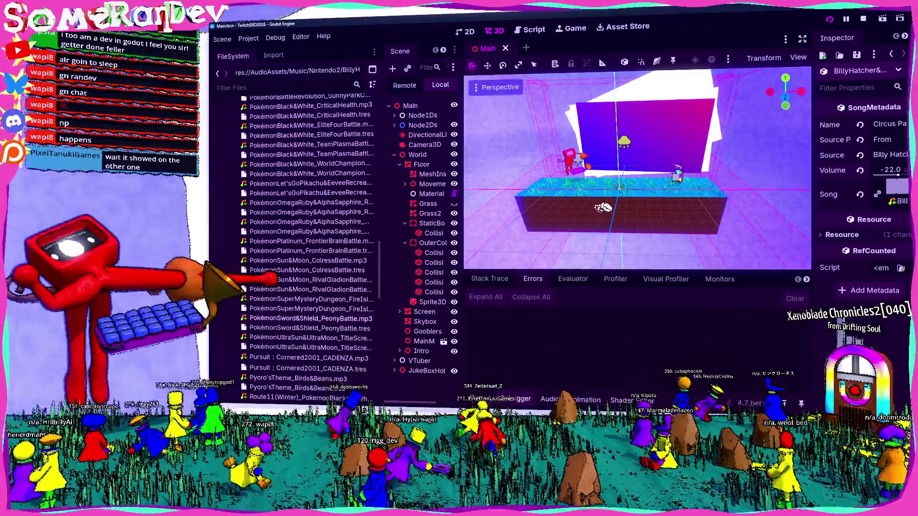
scroll(306, 249, "up", 20)
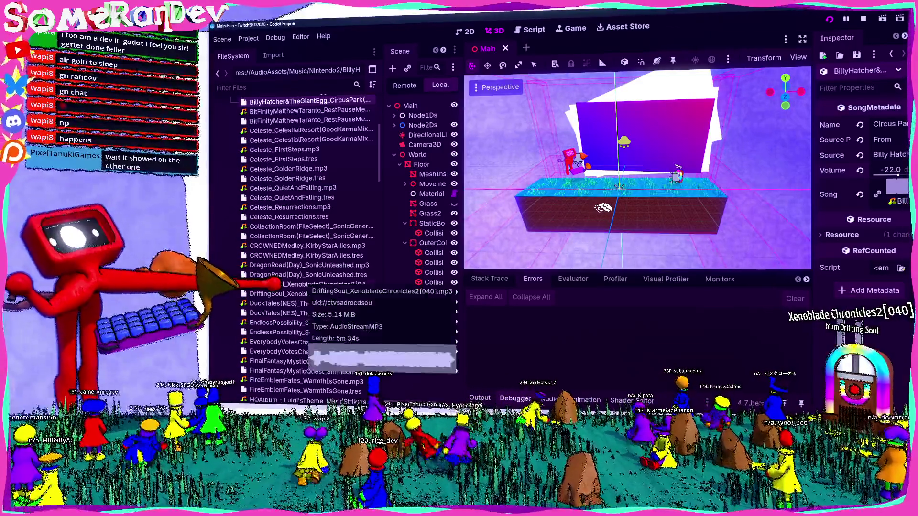
scroll(306, 239, "up", 5)
scroll(306, 249, "down", 5)
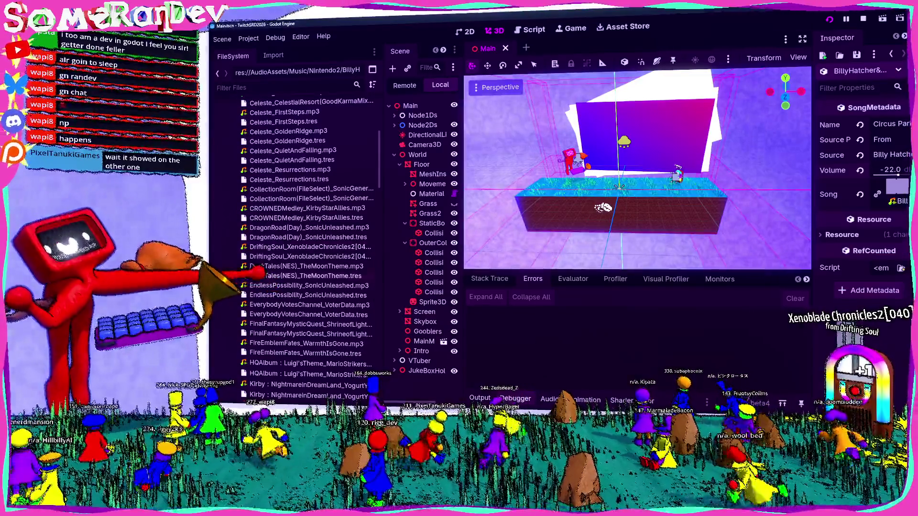
key("F2")
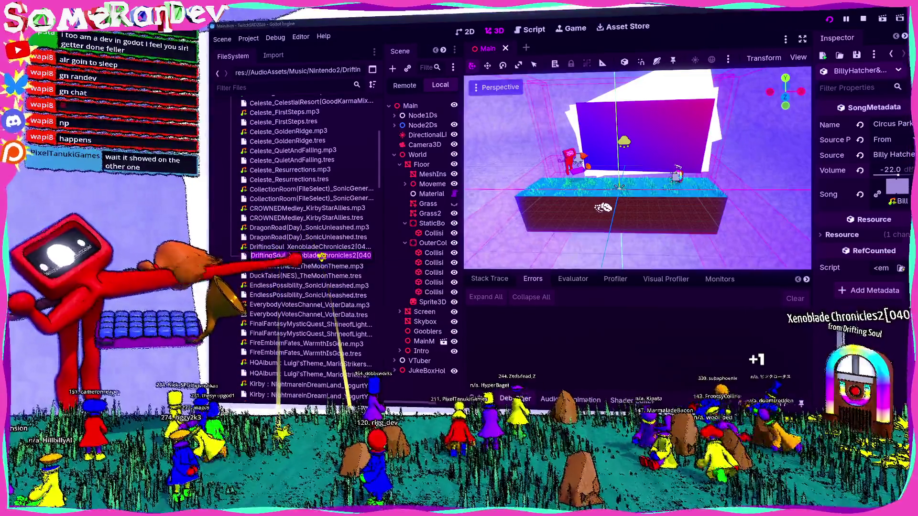
type("DriftingSoul_[040].tres")
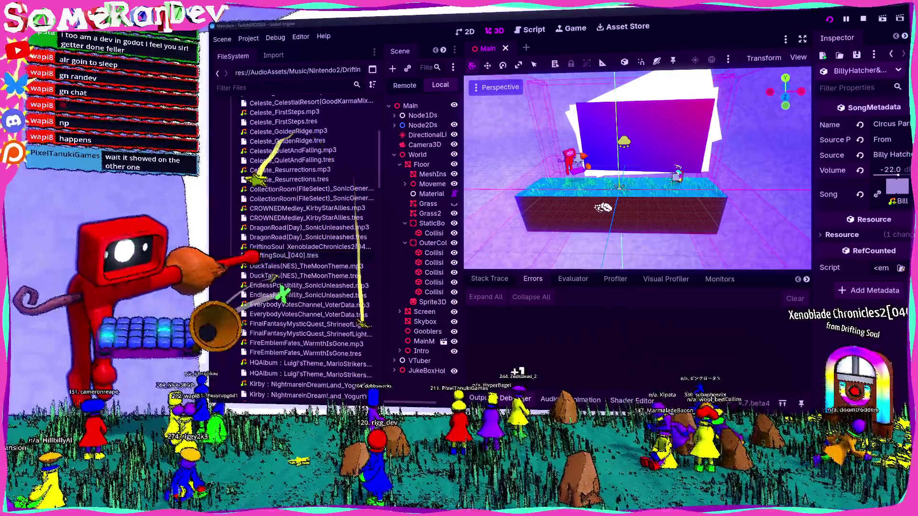
type("_")
key("Home")
key("Delete")
key("Delete")
key("Delete")
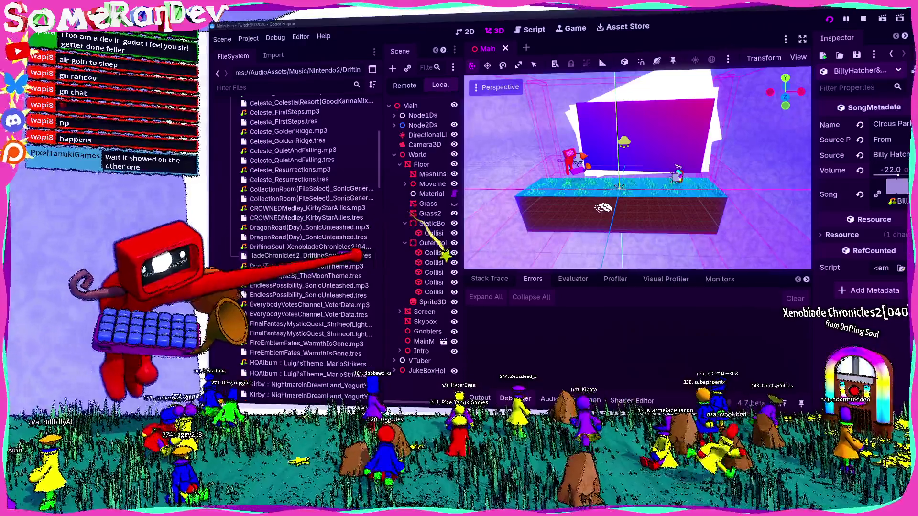
key("Return")
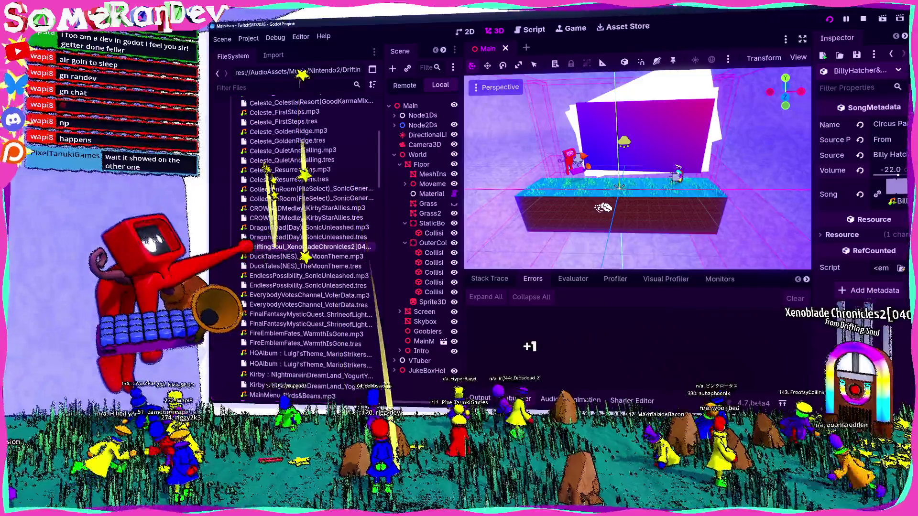
Give the matching mp3 the same XenobladeChronicles2_DriftingSoul name, then save.
key("F2")
type("XenobladeChronicles2_DriftingSoul")
key("Return")
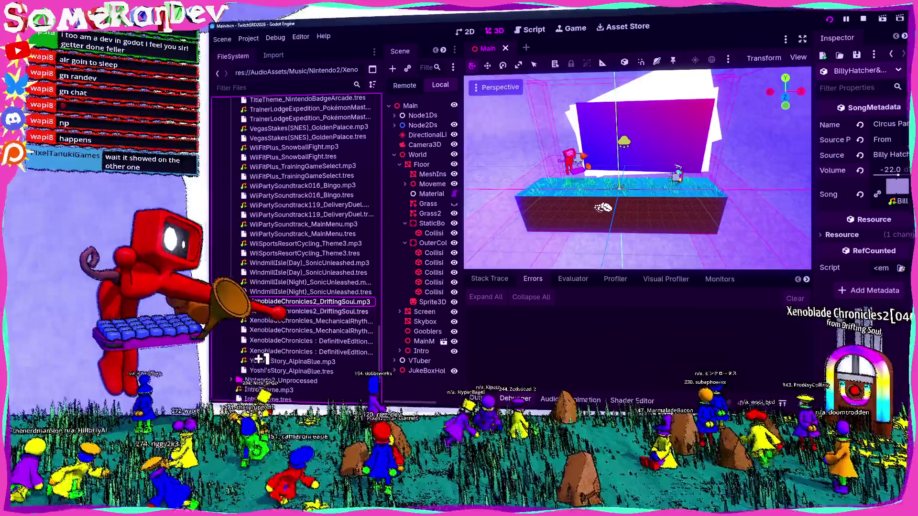
key("Down")
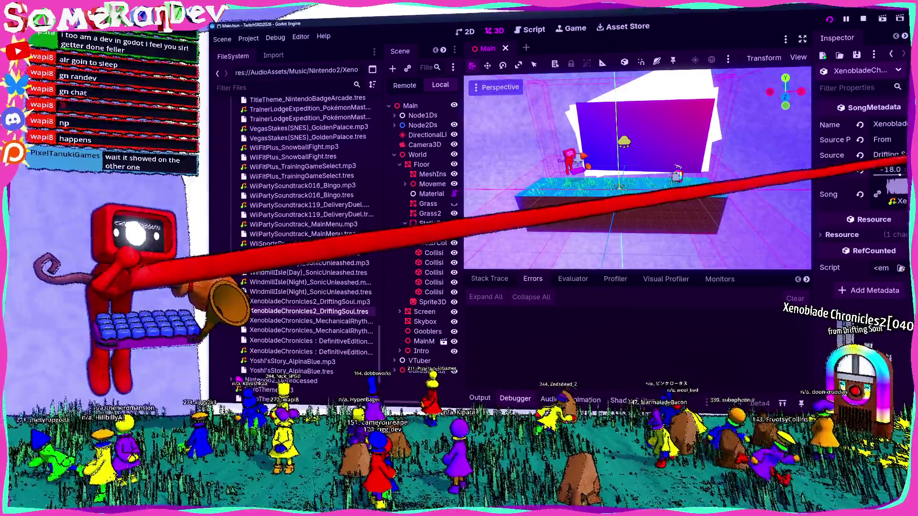
key("ctrl+s")
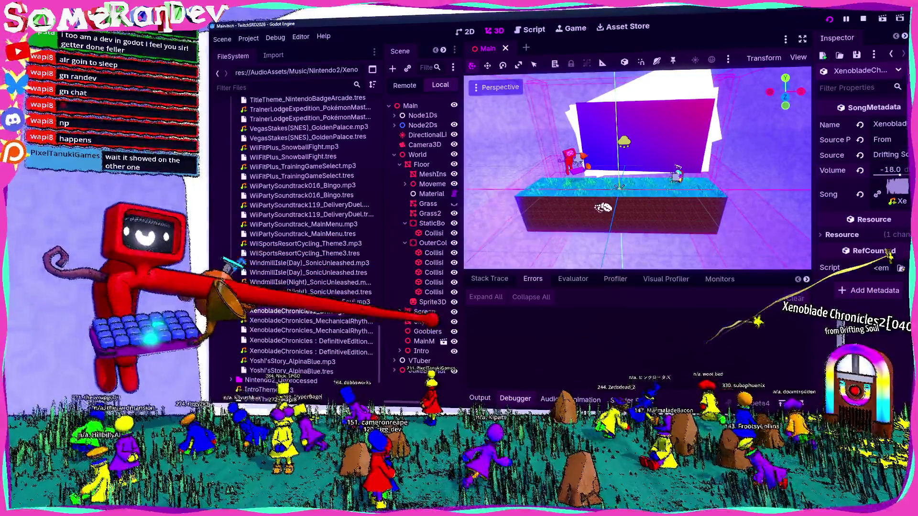
Widen the panels and move the song title from the Name field into Source.
left_click_drag(381, 234, 339, 234)
left_click_drag(812, 222, 749, 222)
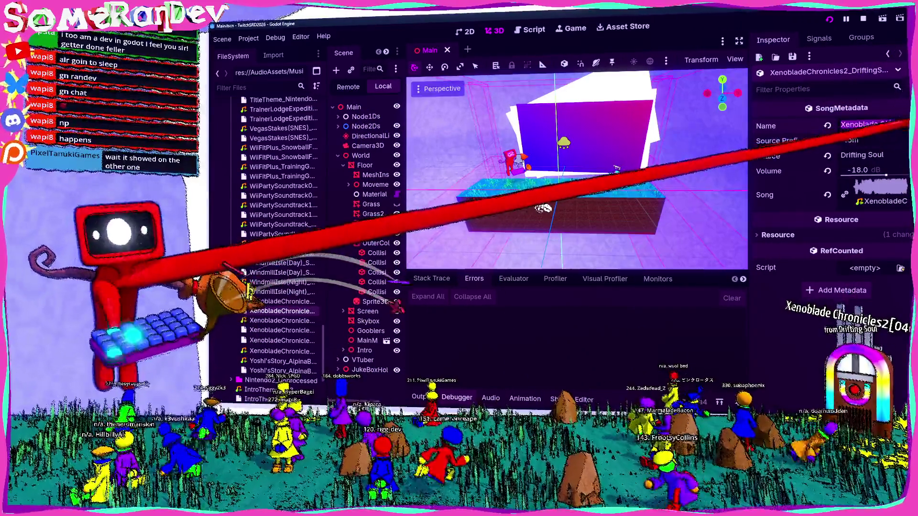
key("ctrl+x")
left_click(885, 155)
key("ctrl+v")
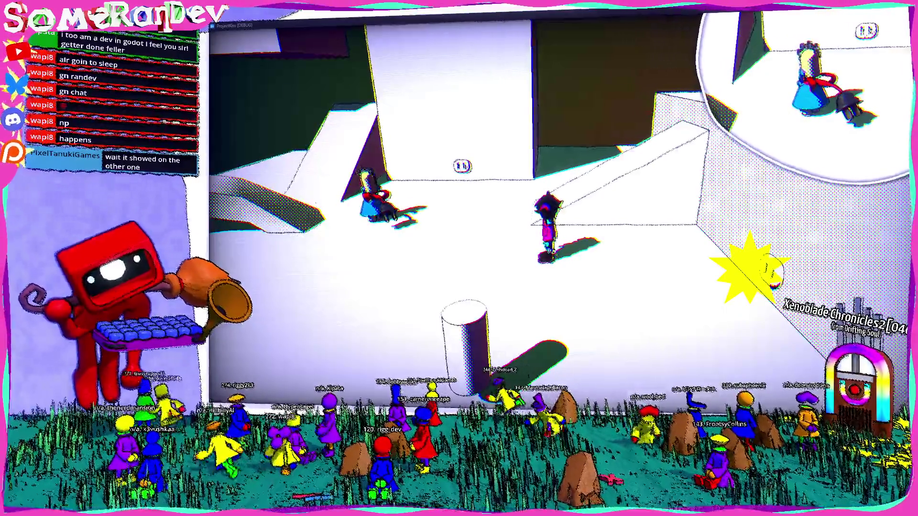
Close the running game and grab-move the star effect to its new position.
key("super+Down")
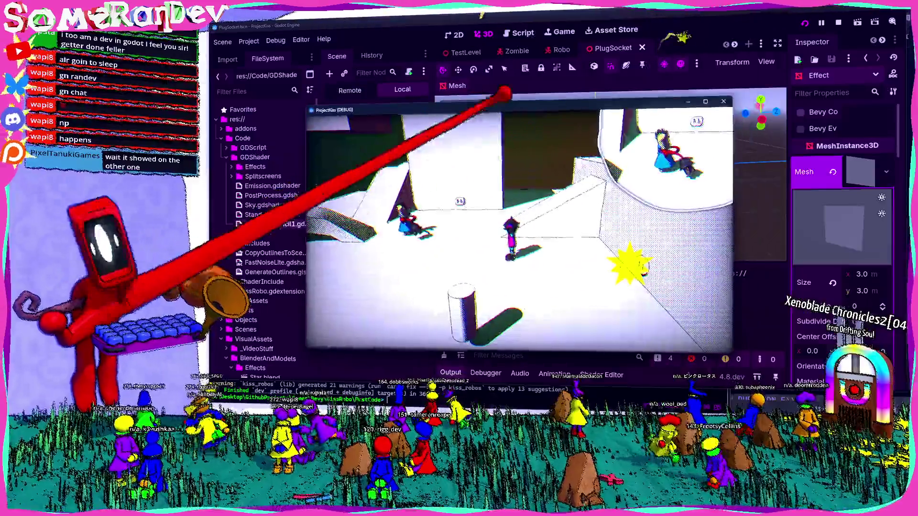
key("alt+F4")
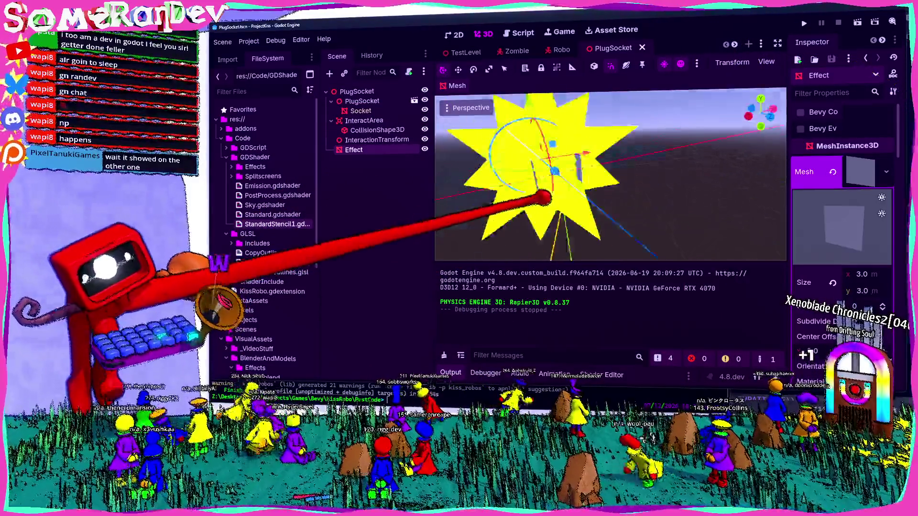
scroll(543, 194, "down", 3)
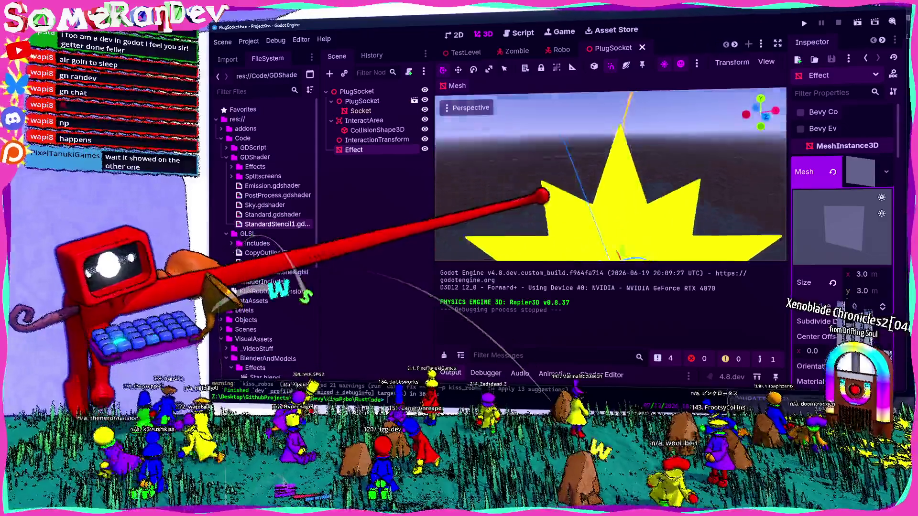
key("g")
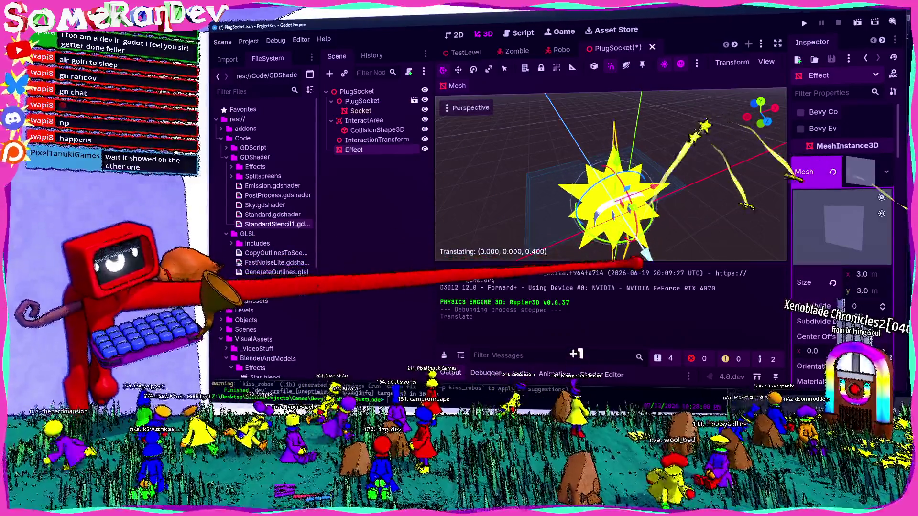
left_click(545, 197)
scroll(544, 196, "up", 3)
scroll(543, 196, "down", 3)
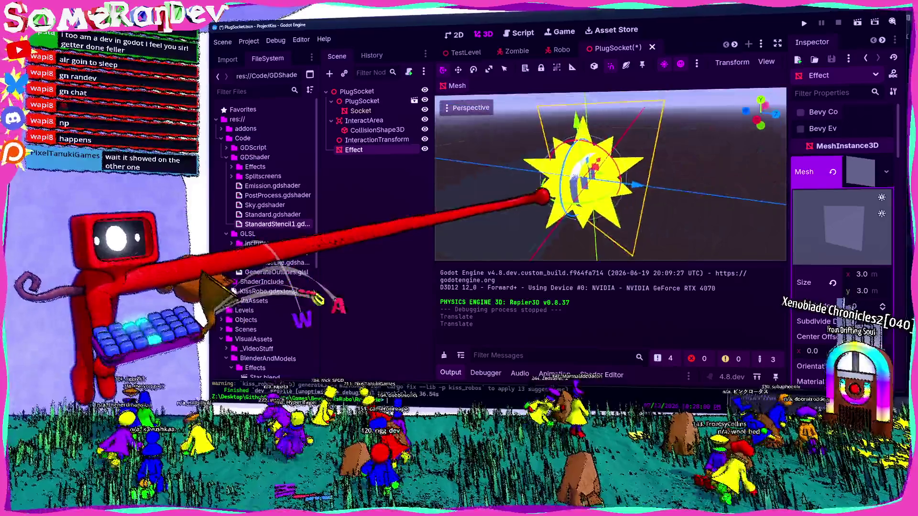
scroll(544, 197, "down", 3)
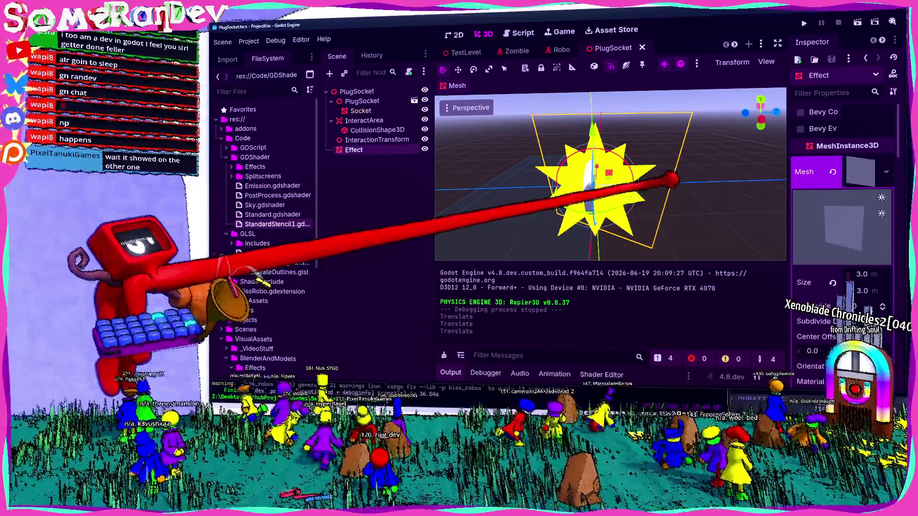
left_click(645, 183)
key("f")
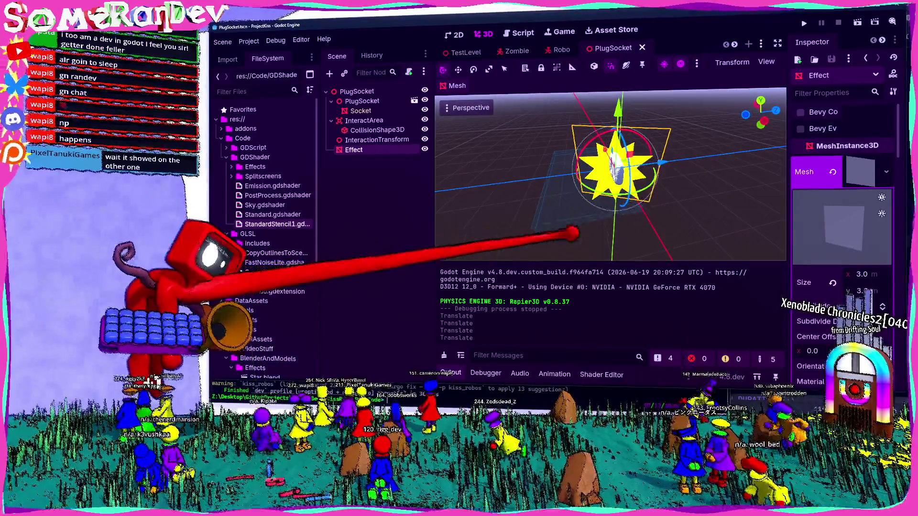
Hide the Output panel, view the star from the front, then open TestLevel.
left_click(450, 373)
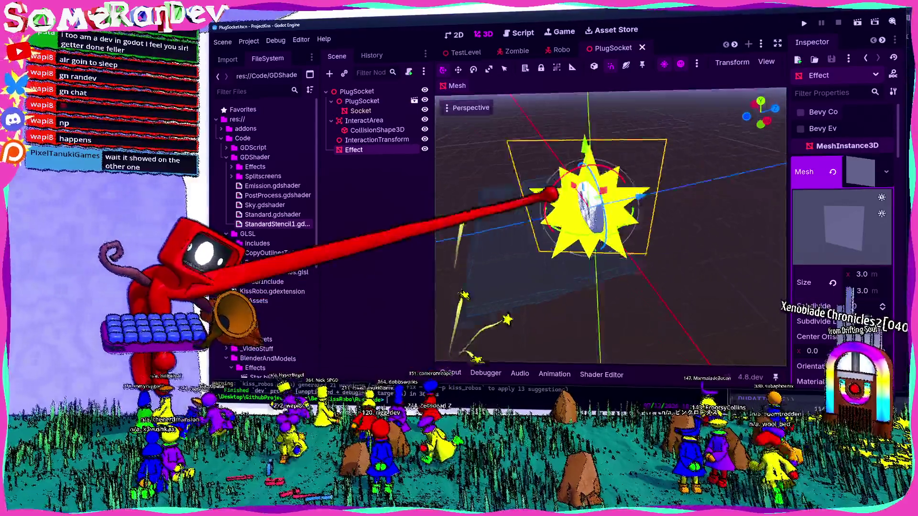
key("KP_1")
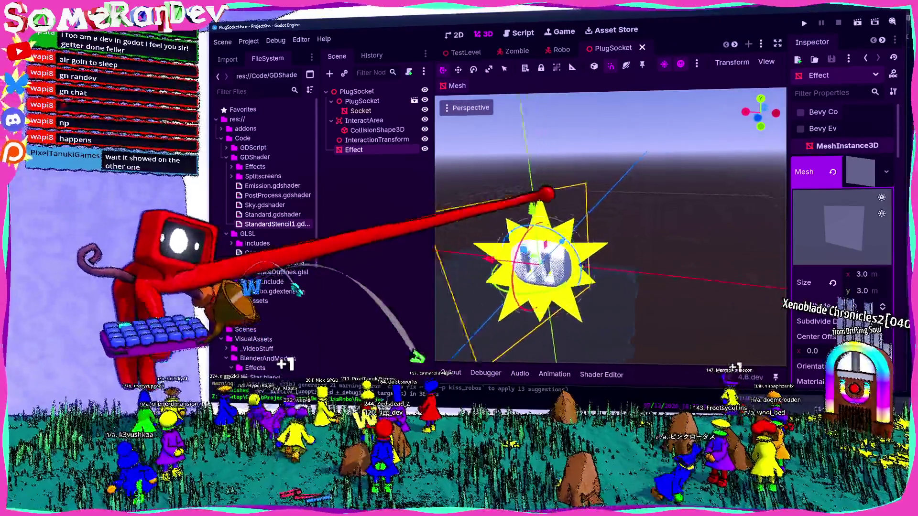
scroll(543, 193, "down", 5)
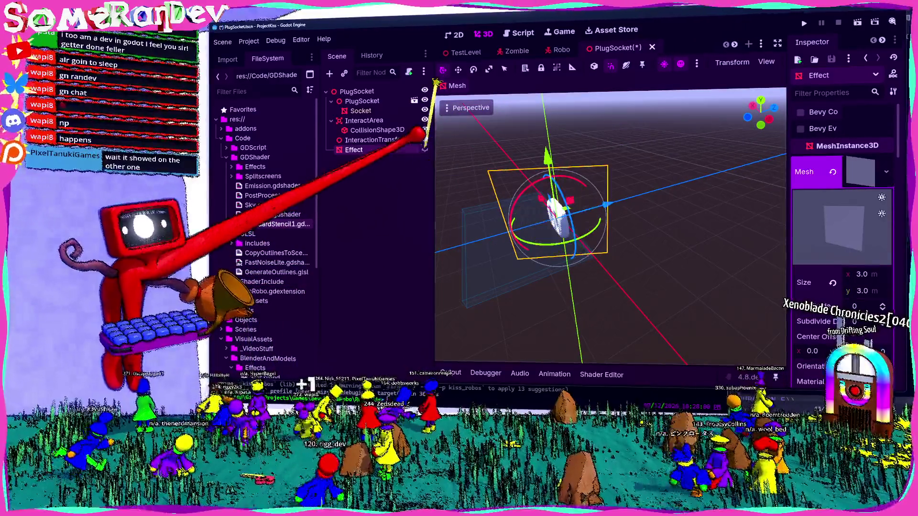
left_click(469, 52)
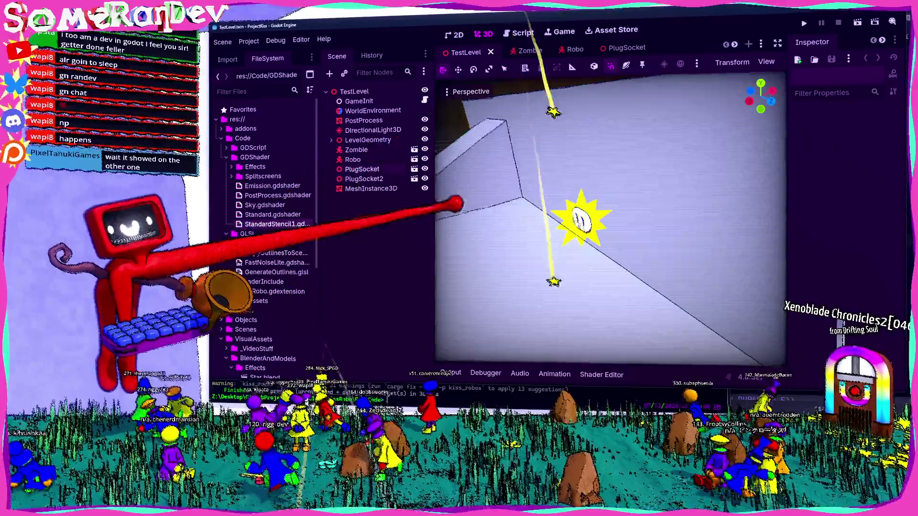
Zoom in on the star effect on the TestLevel wall, then return to PlugSocket.
scroll(543, 196, "up", 5)
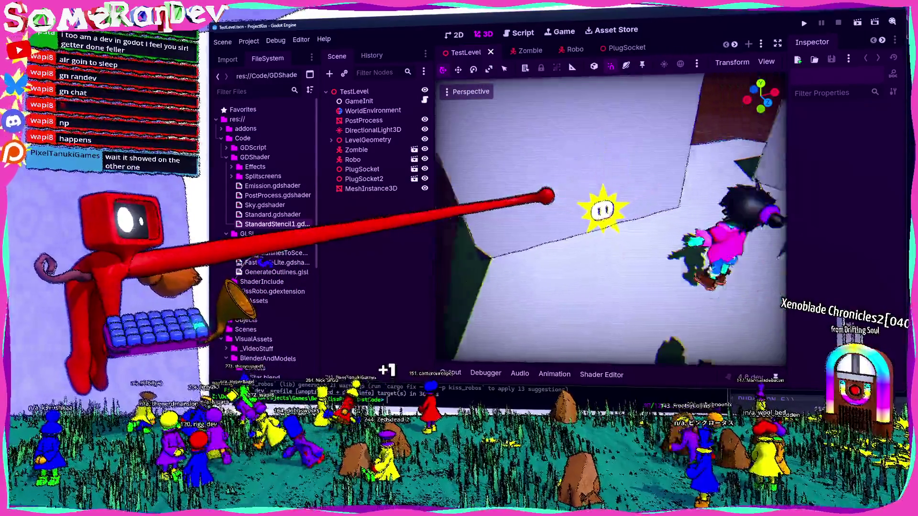
scroll(545, 196, "up", 5)
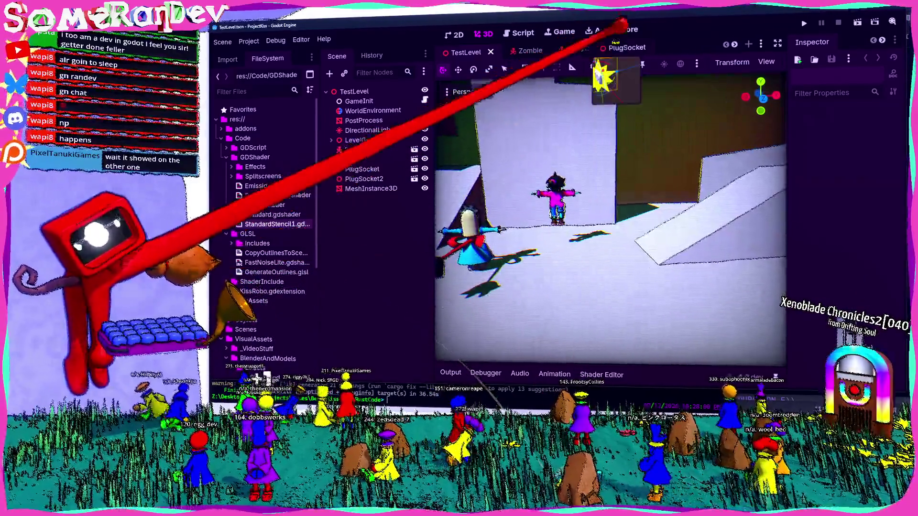
left_click(617, 48)
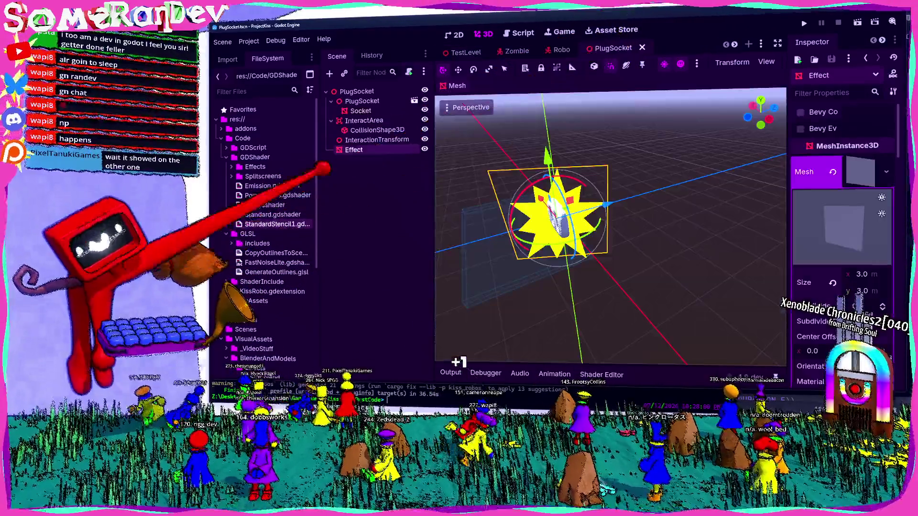
Turn on Geometry > Ignore Occlusion Culling for the Effect mesh, save, and run the game.
left_click_drag(788, 234, 713, 239)
scroll(812, 191, "down", 10)
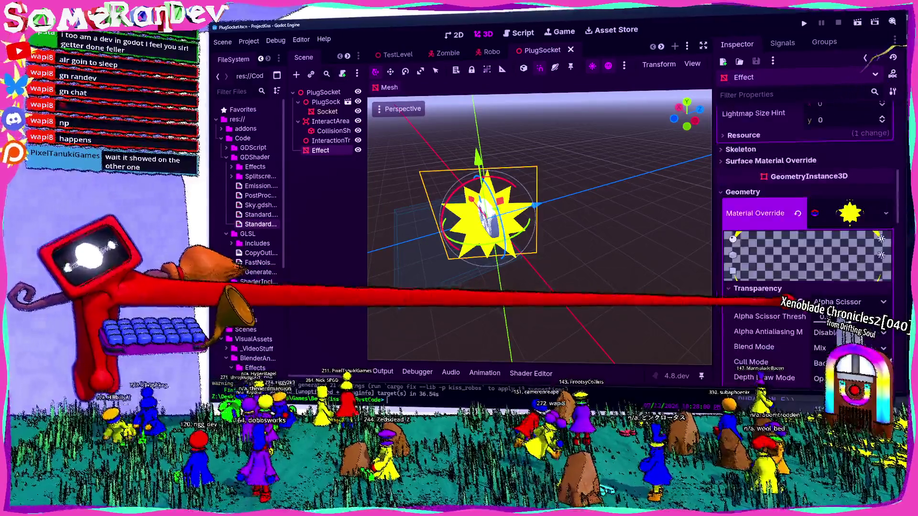
left_click(865, 138)
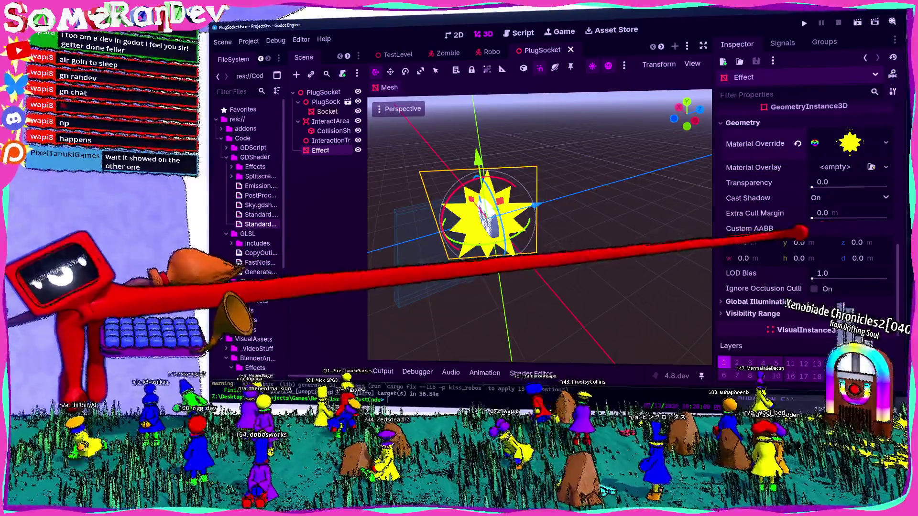
scroll(794, 233, "down", 3)
left_click(765, 233)
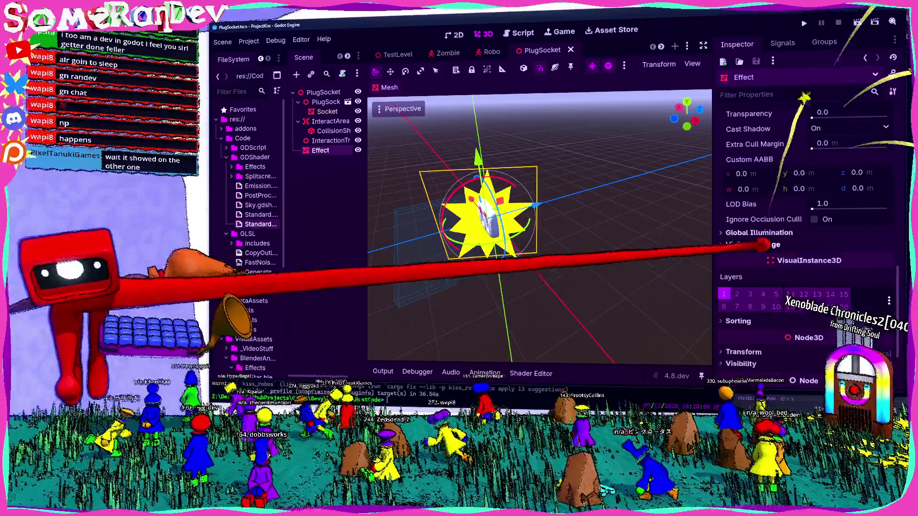
left_click(765, 245)
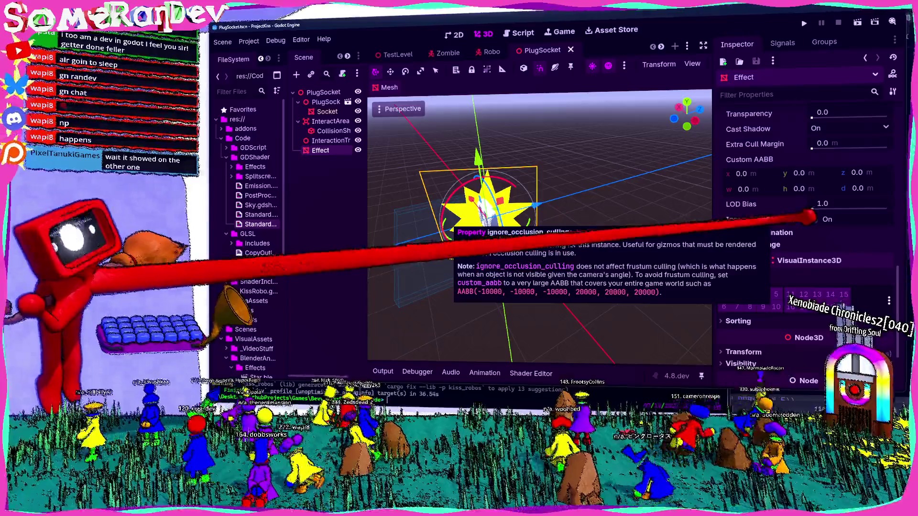
left_click(846, 219)
key("ctrl+s")
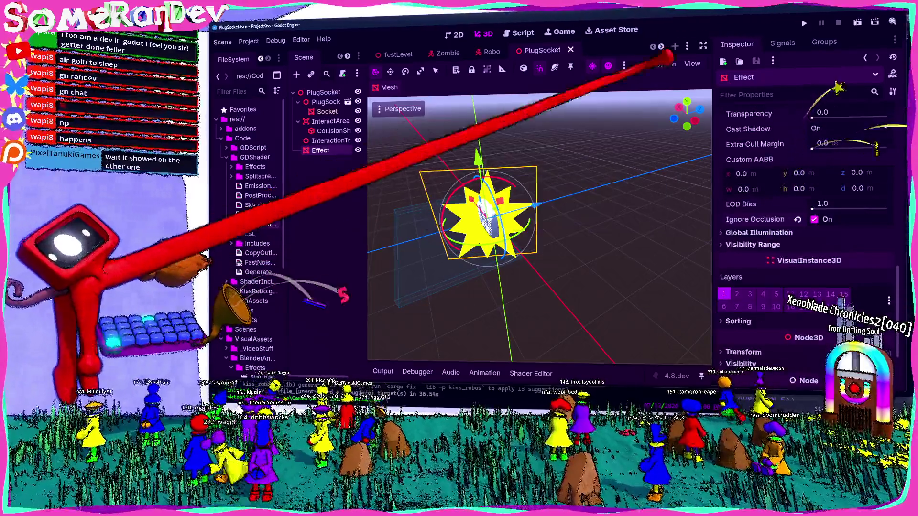
left_click(804, 23)
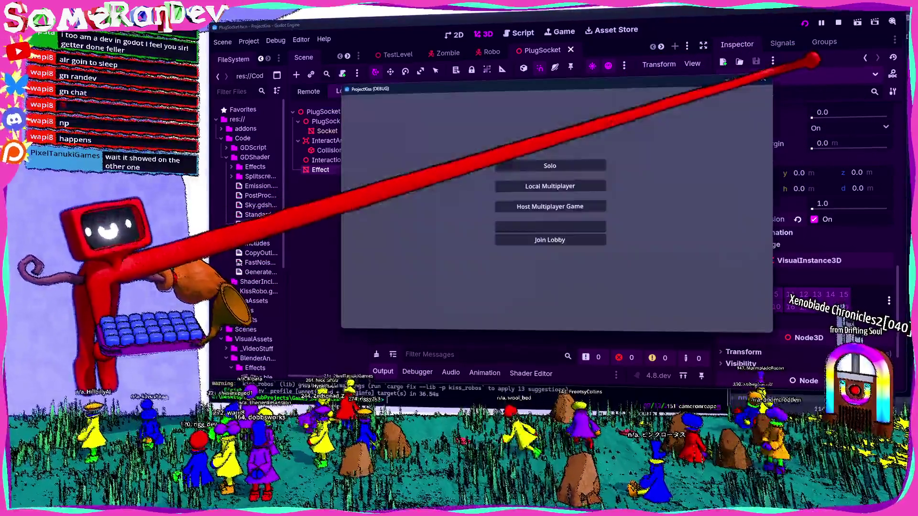
Play a Solo round of ProjectKiss to view the star, then close the game window.
left_click(591, 165)
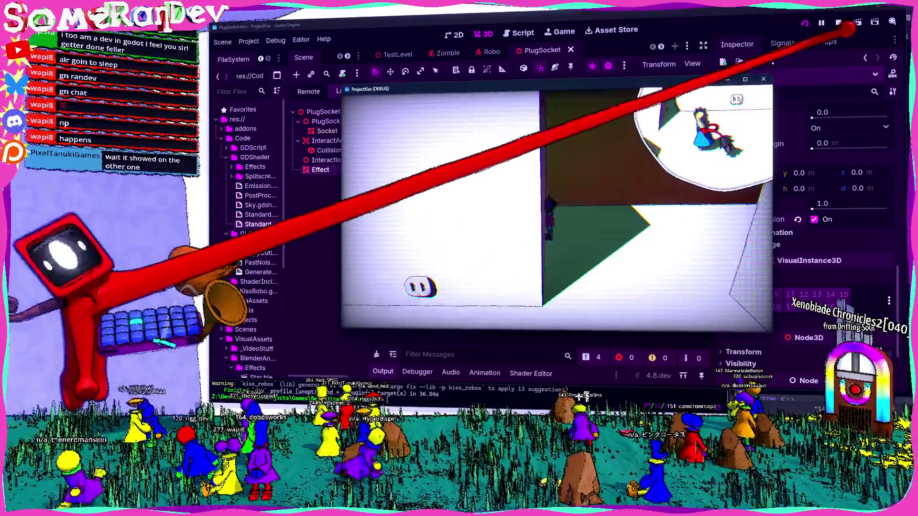
left_click(763, 79)
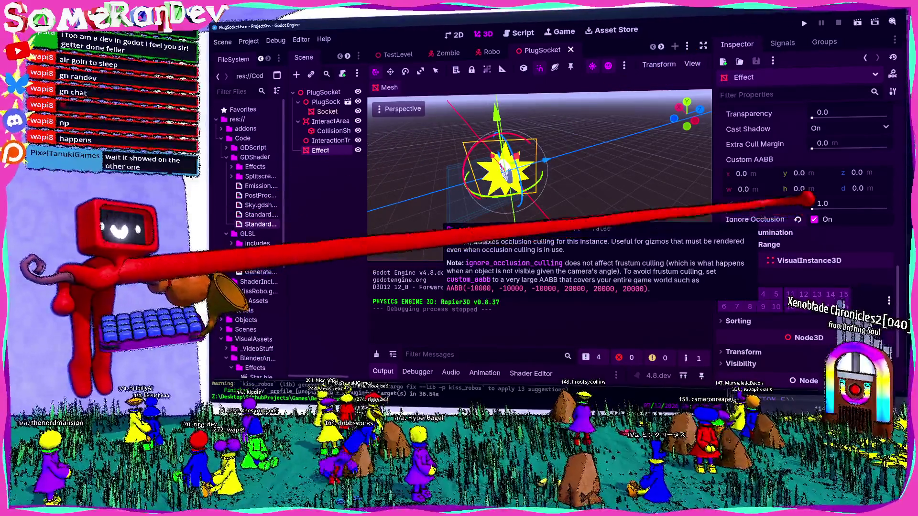
Turn off Ignore Occlusion Culling on the Effect and set Extra Cull Margin to 16384.
left_click(814, 219)
left_click_drag(832, 143, 904, 151)
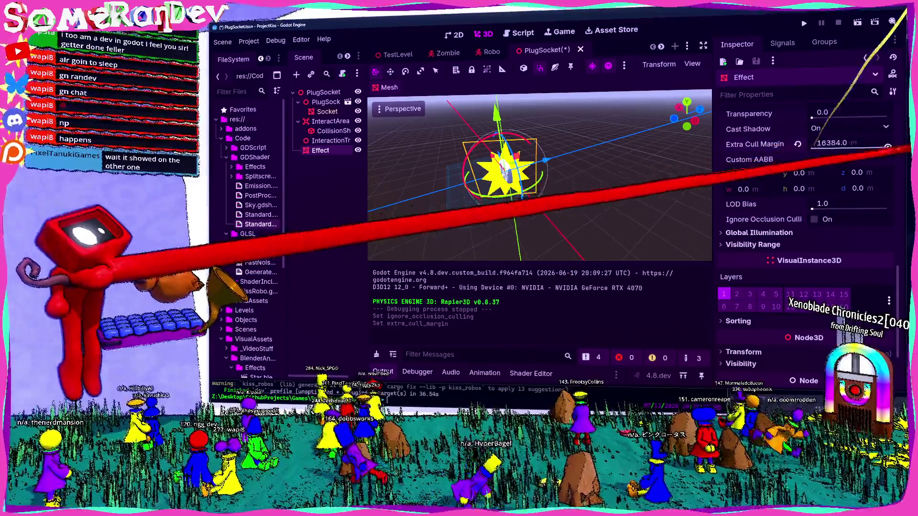
left_click(419, 193)
Run the project, start a Solo game and maximize the game window.
left_click(803, 23)
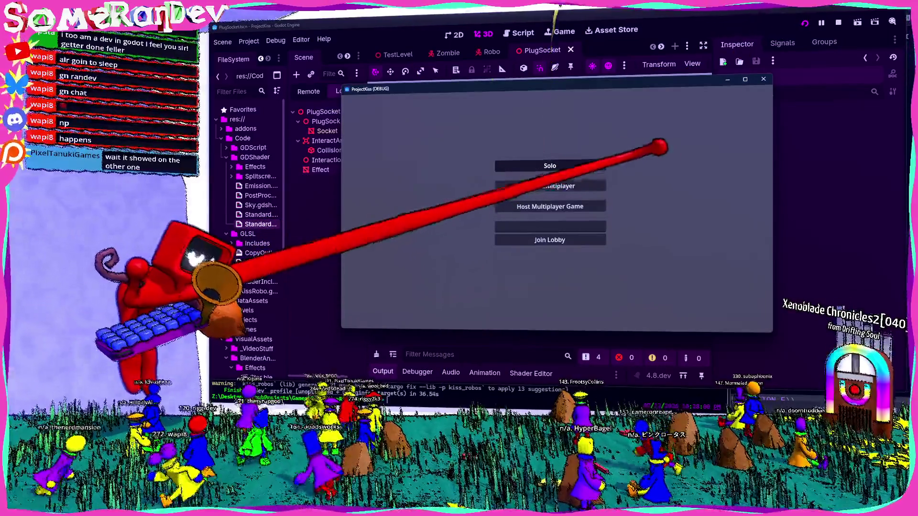
left_click(600, 166)
left_click(745, 79)
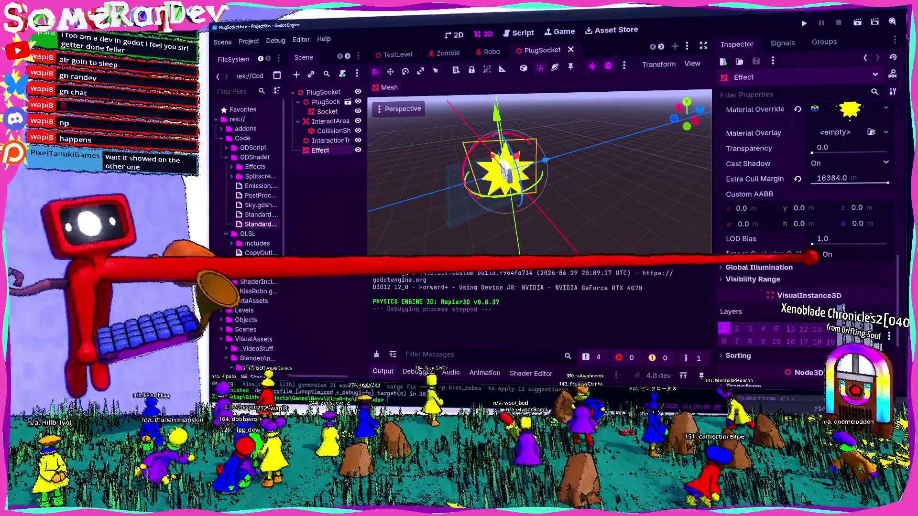
Re-enable Ignore Occlusion Culling alongside the 16384 cull margin, then test-run and close the game.
left_click(814, 254)
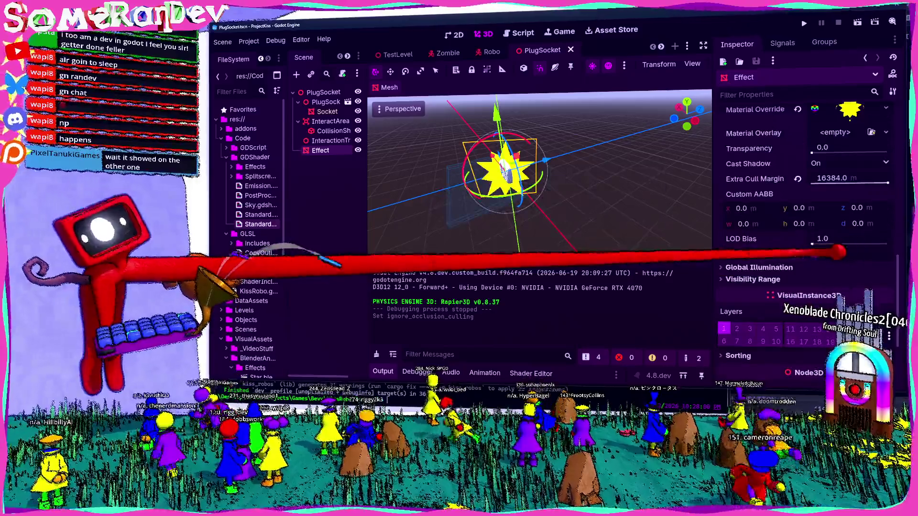
scroll(799, 143, "up", 2)
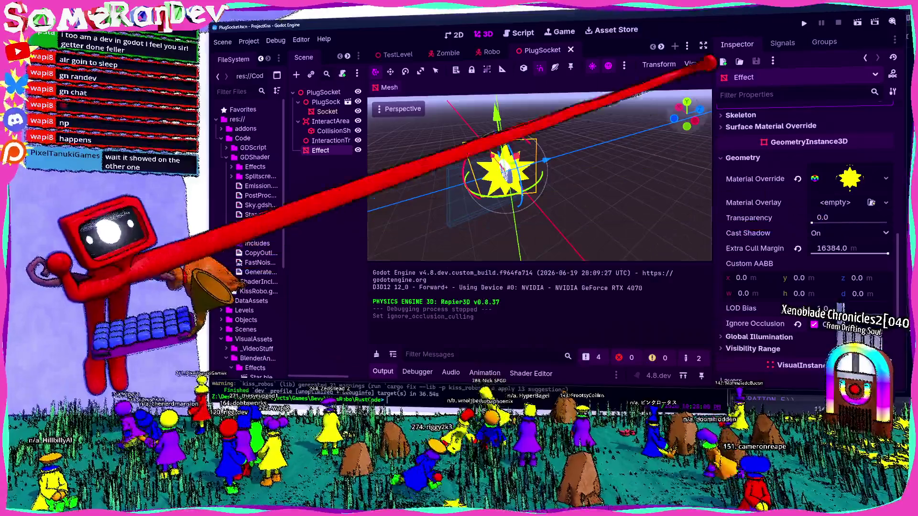
left_click(805, 22)
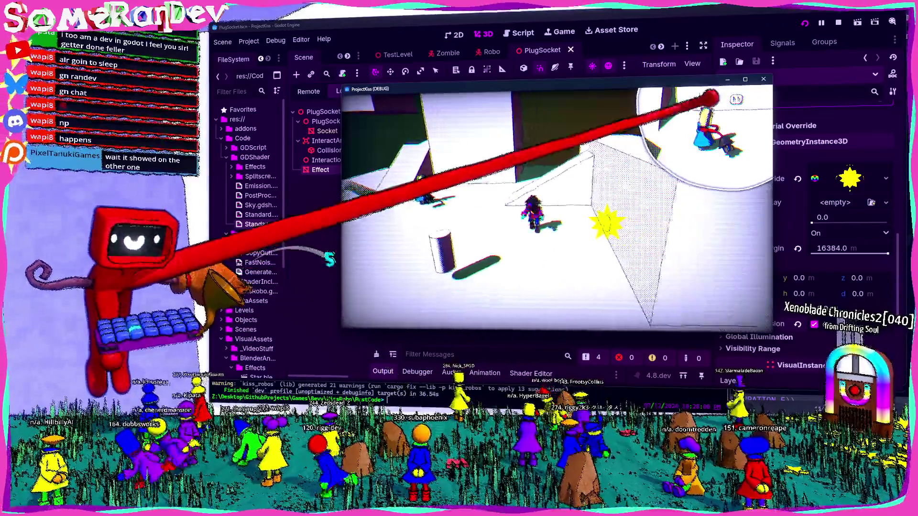
key("alt+F4")
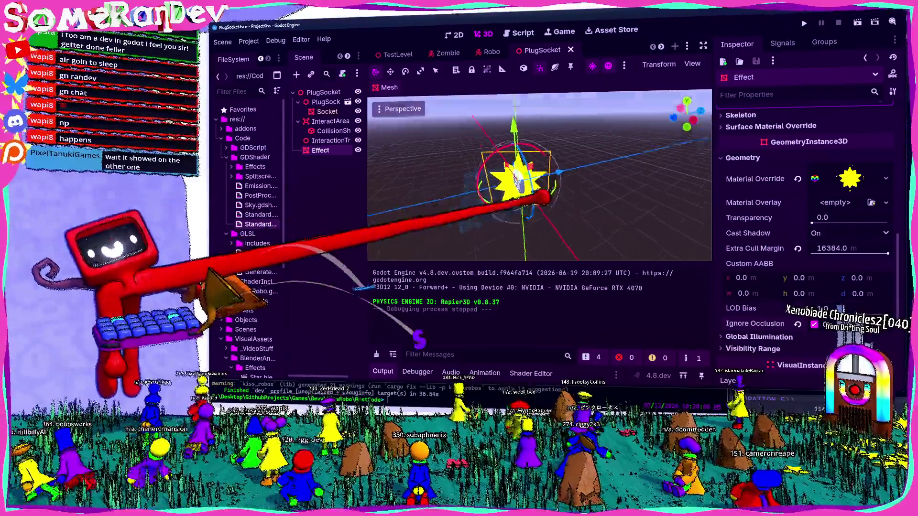
key("w")
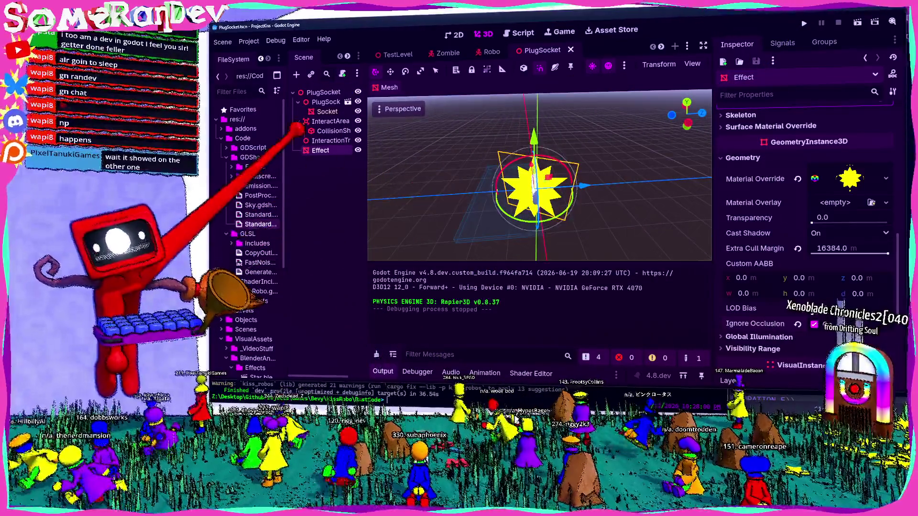
left_click(318, 140)
left_click(593, 176)
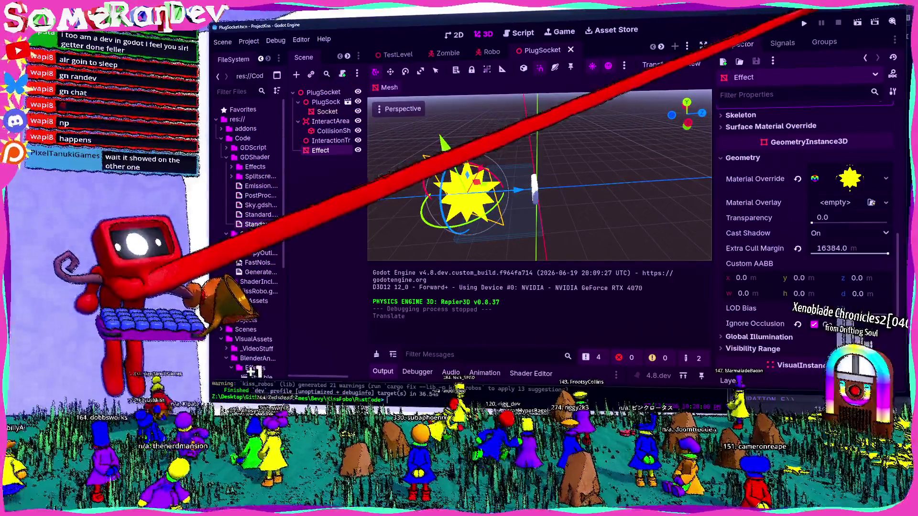
left_click(805, 22)
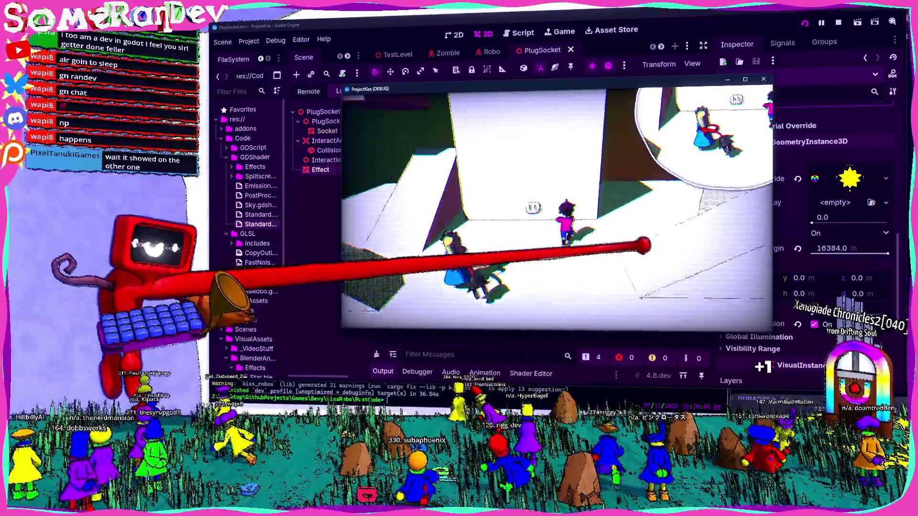
left_click(763, 79)
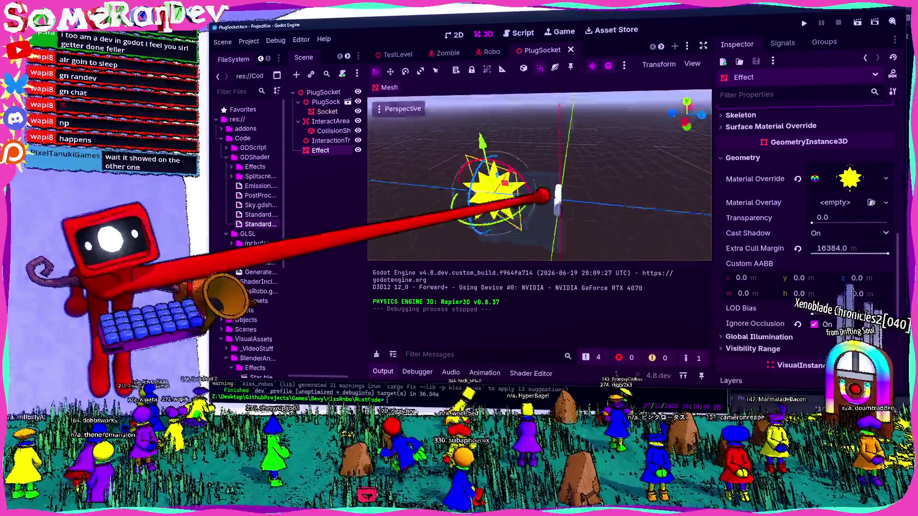
Frame the star Effect and set its Cast Shadow to Off.
key("w")
key("s")
key("f")
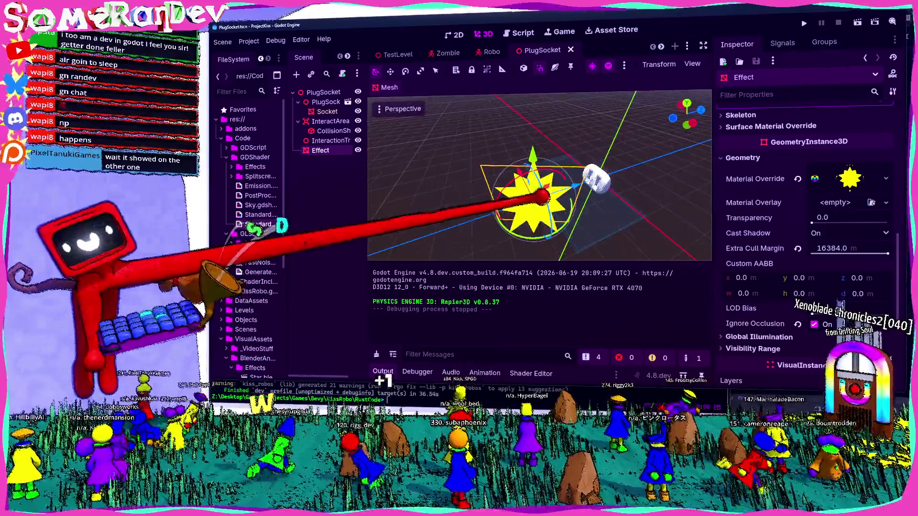
left_click(808, 233)
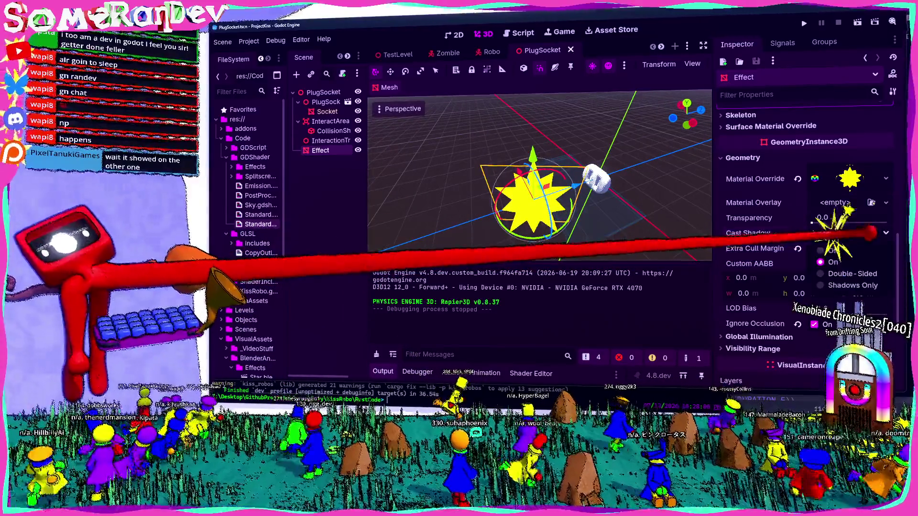
left_click(794, 247)
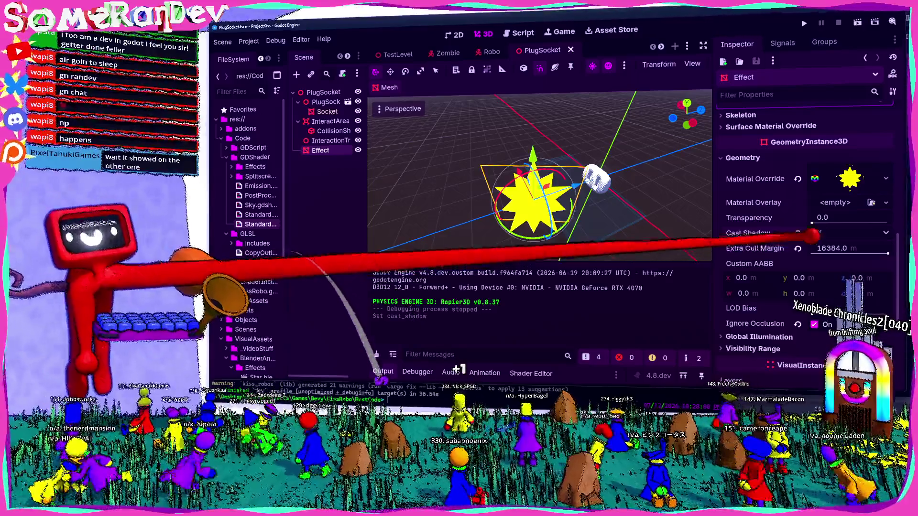
left_click(808, 233)
left_click(803, 247)
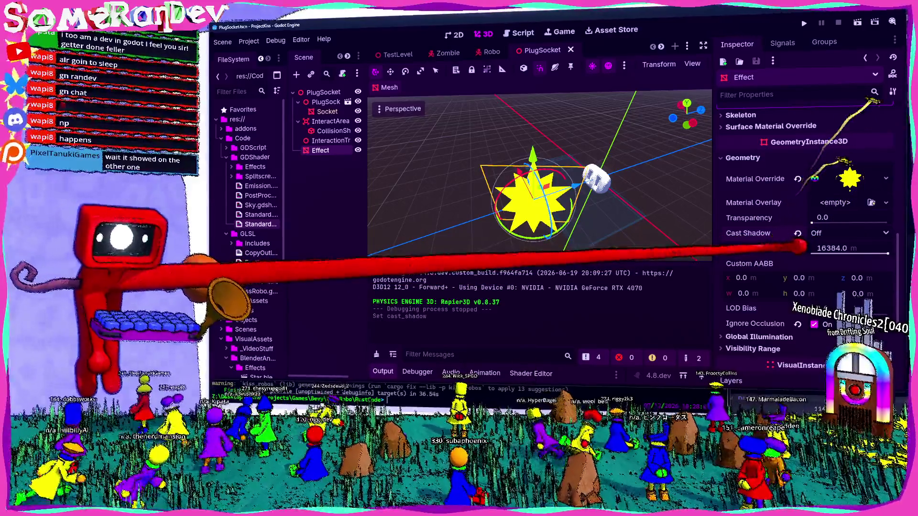
Expand and collapse the Visibility Range section to check its settings.
scroll(801, 247, "down", 3)
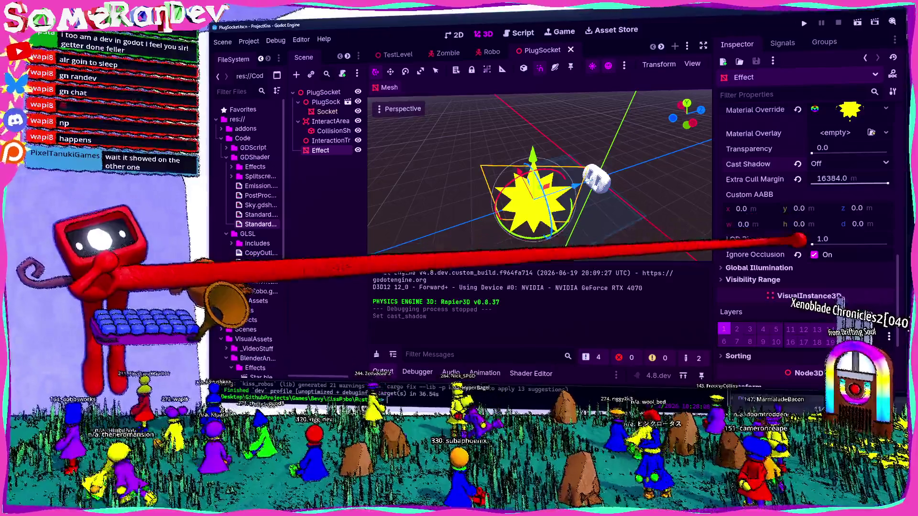
left_click(793, 282)
left_click(769, 280)
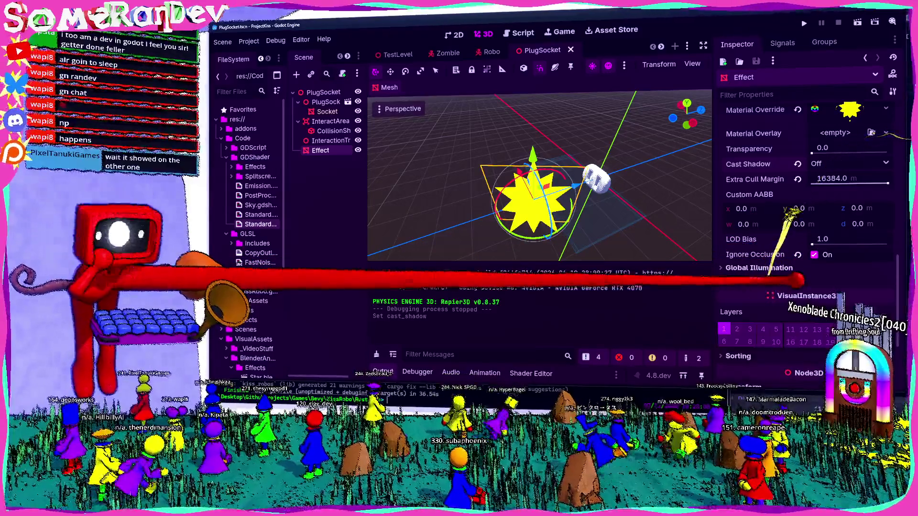
scroll(793, 229, "up", 7)
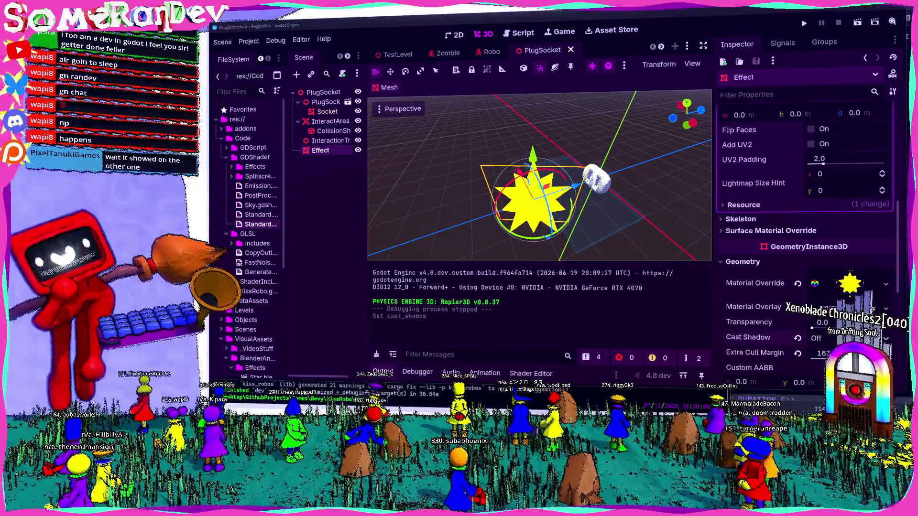
scroll(803, 239, "up", 10)
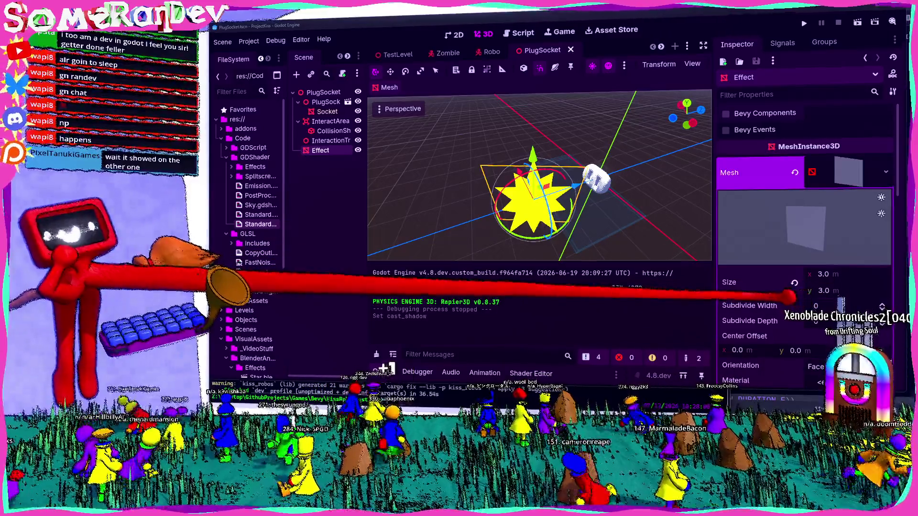
Collapse the Mesh resource and deselect the Effect so the star shows plainly.
left_click(755, 173)
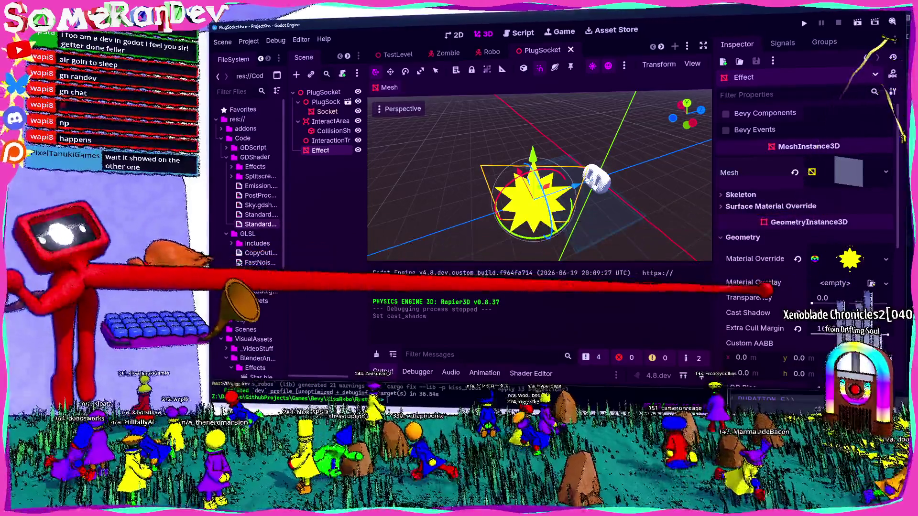
scroll(767, 289, "down", 3)
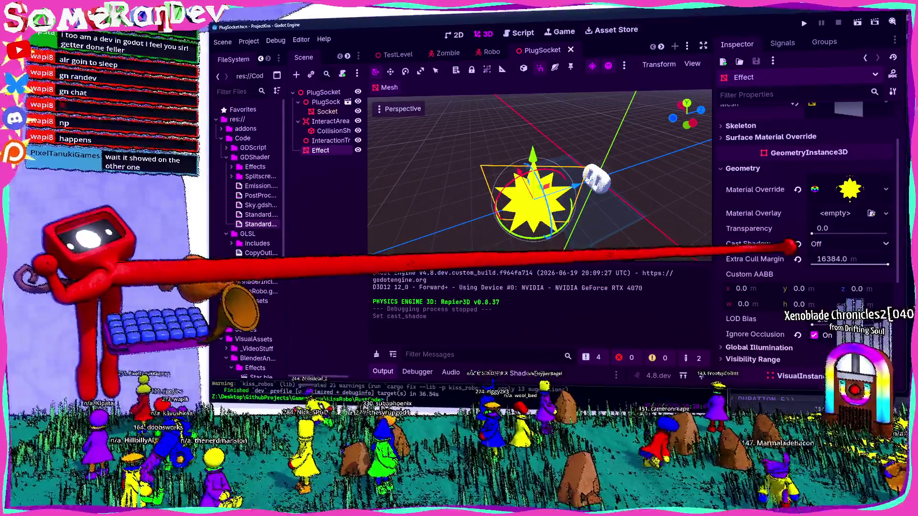
scroll(789, 249, "down", 4)
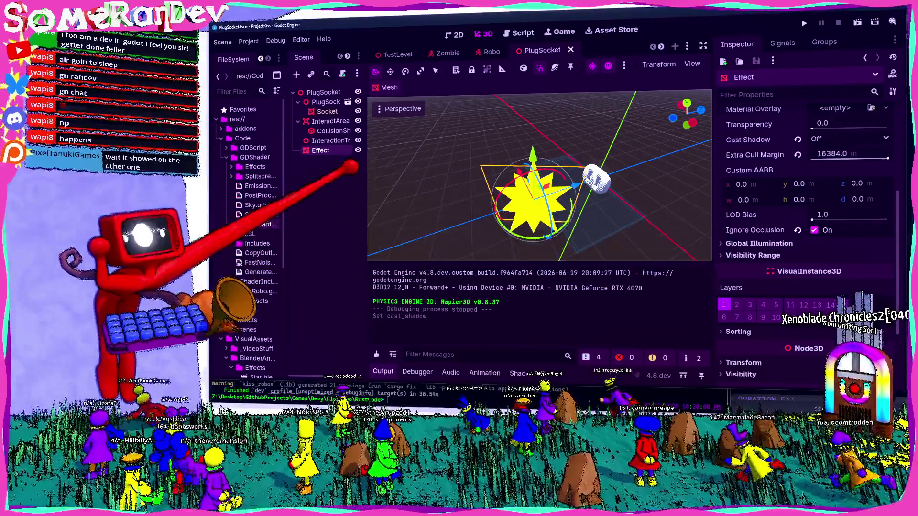
left_click(338, 164)
Widen the FileSystem and Scene docks and hide the output panel.
scroll(549, 190, "up", 3)
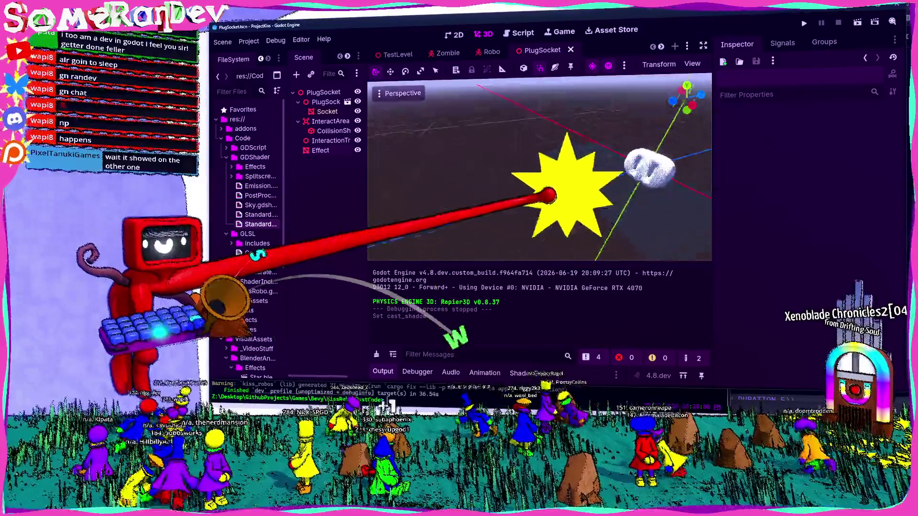
scroll(549, 196, "down", 3)
left_click_drag(366, 182, 403, 183)
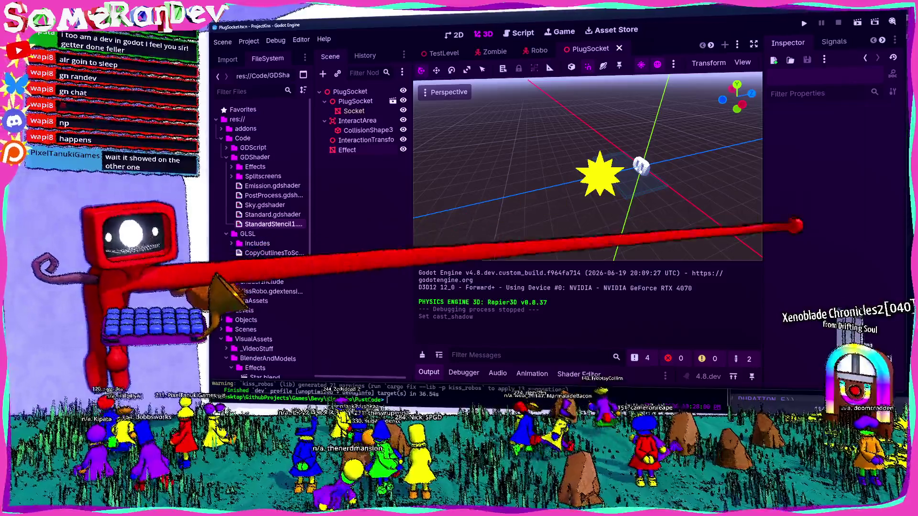
left_click(429, 372)
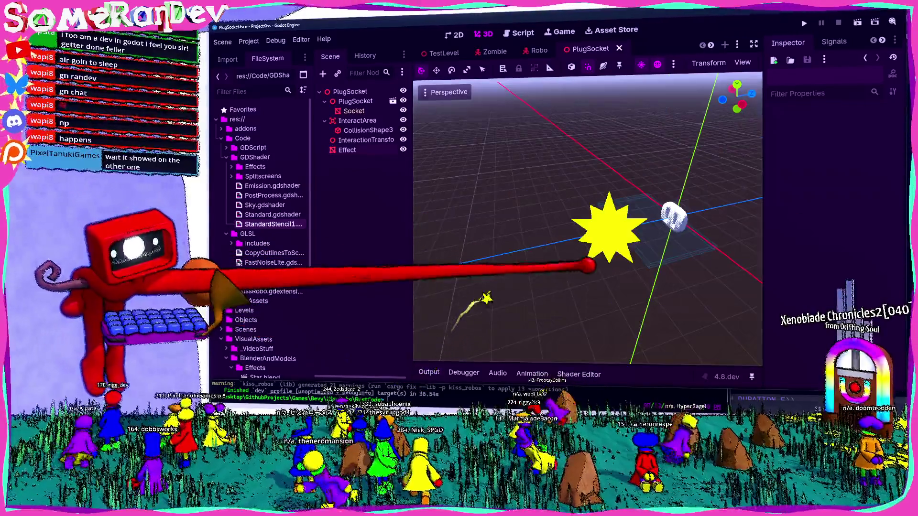
Save the PlugSocket scene and fly the view around the star to inspect it.
key("ctrl+s")
key("w")
key("d")
key("w")
key("w")
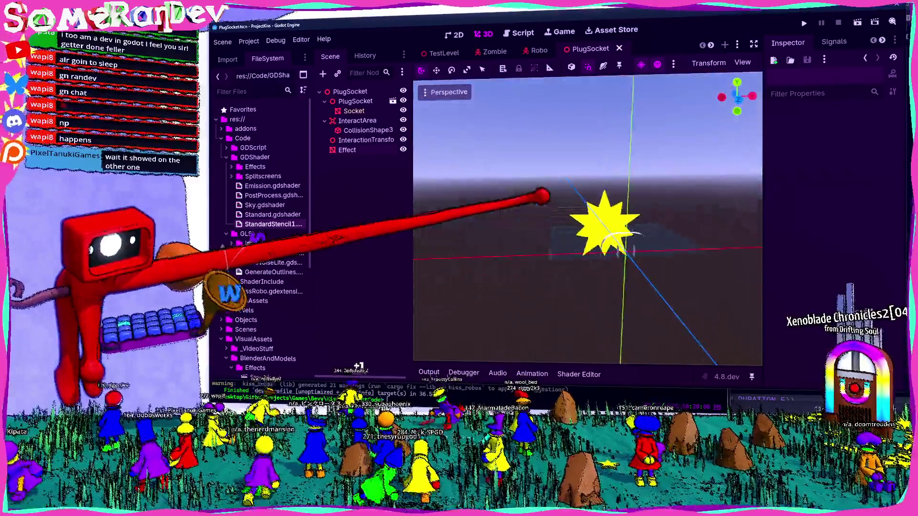
key("s")
key("w")
key("ctrl+s")
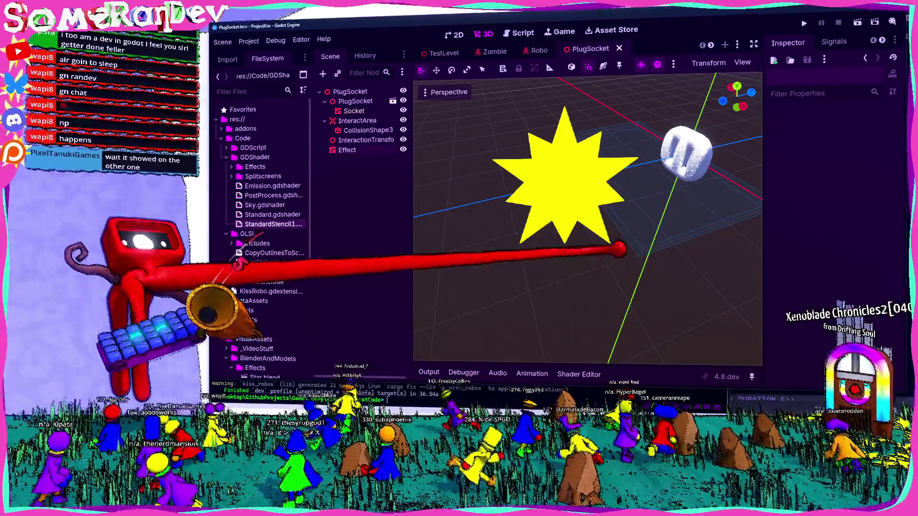
Select the Effect node, frame it, and launch the game to test.
left_click(347, 149)
key("w")
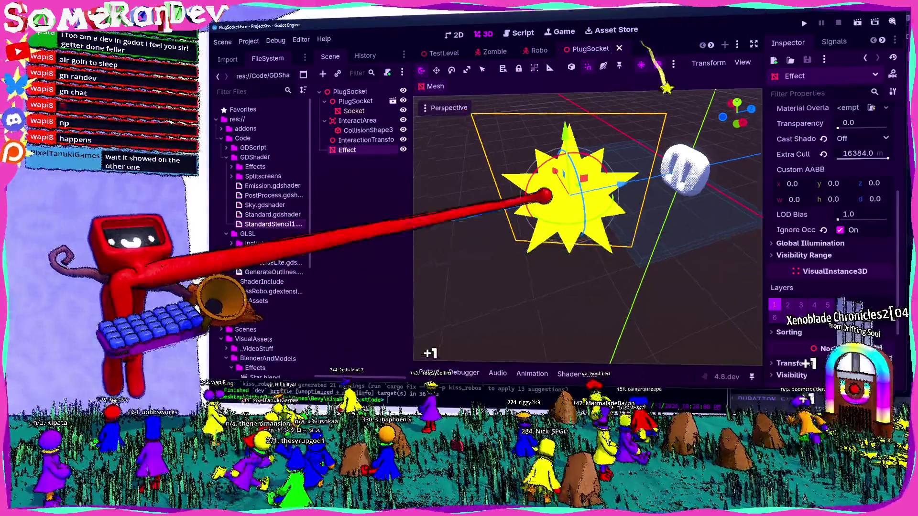
scroll(545, 195, "down", 4)
scroll(813, 240, "down", 5)
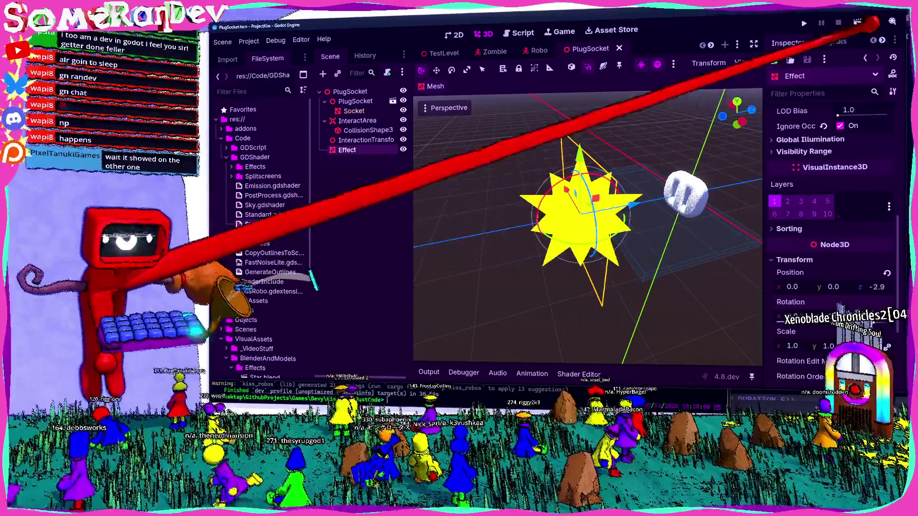
left_click(805, 23)
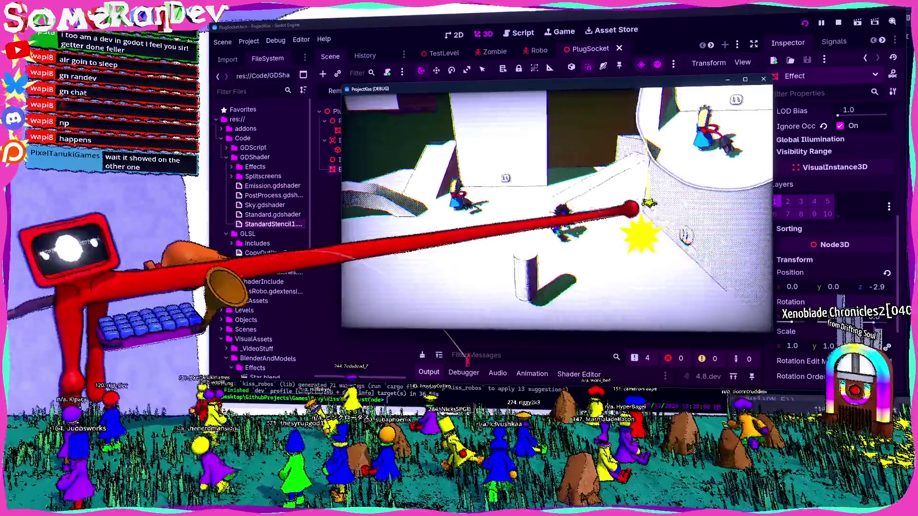
Walk the player forward through the level to check the star, then stop the game.
key("w")
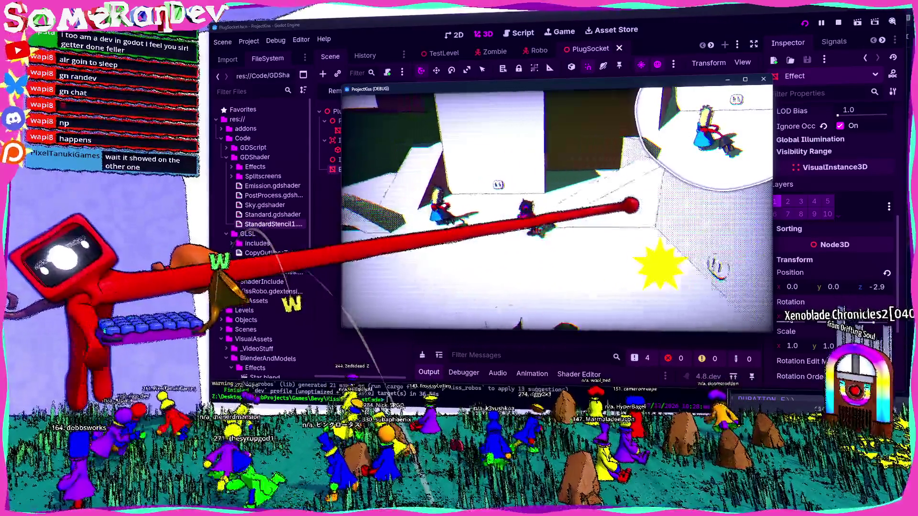
key("w")
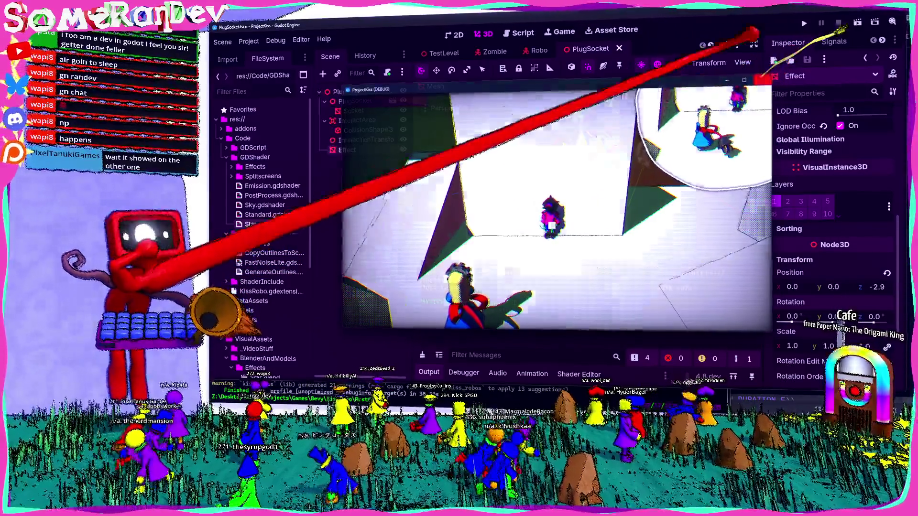
left_click(838, 23)
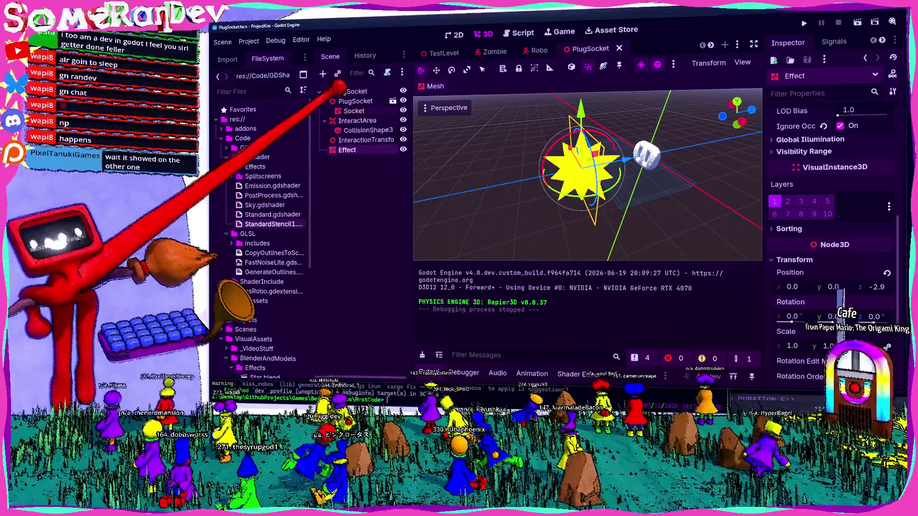
Inspect the Socket, InteractArea and Effect nodes' properties in the Inspector.
left_click(354, 111)
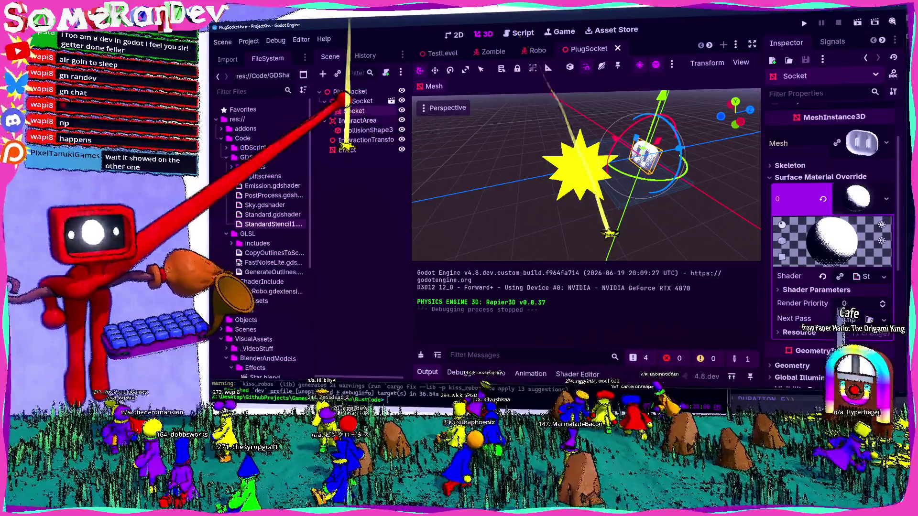
left_click(357, 120)
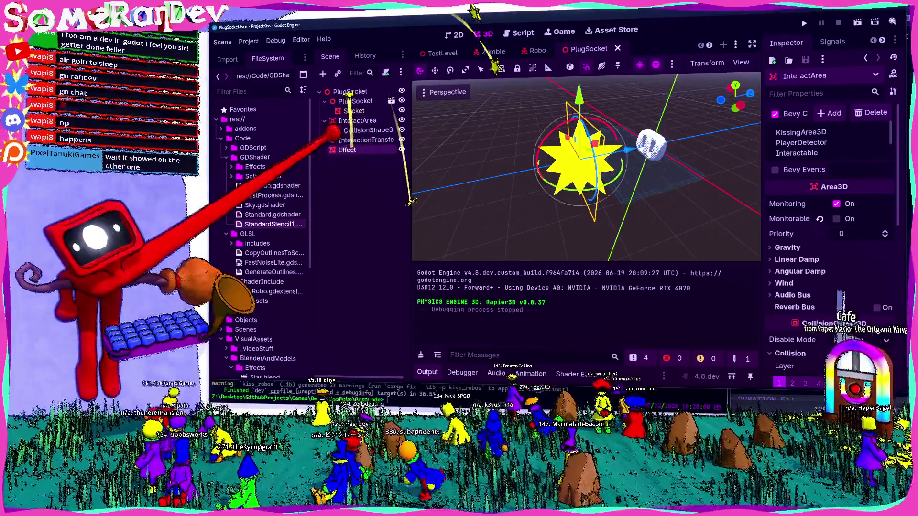
left_click(348, 150)
scroll(839, 128, "up", 10)
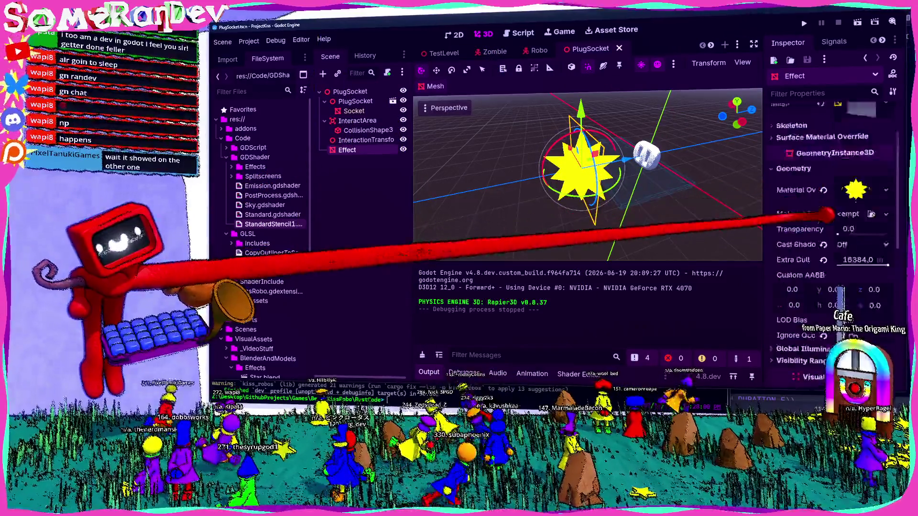
scroll(842, 205, "down", 10)
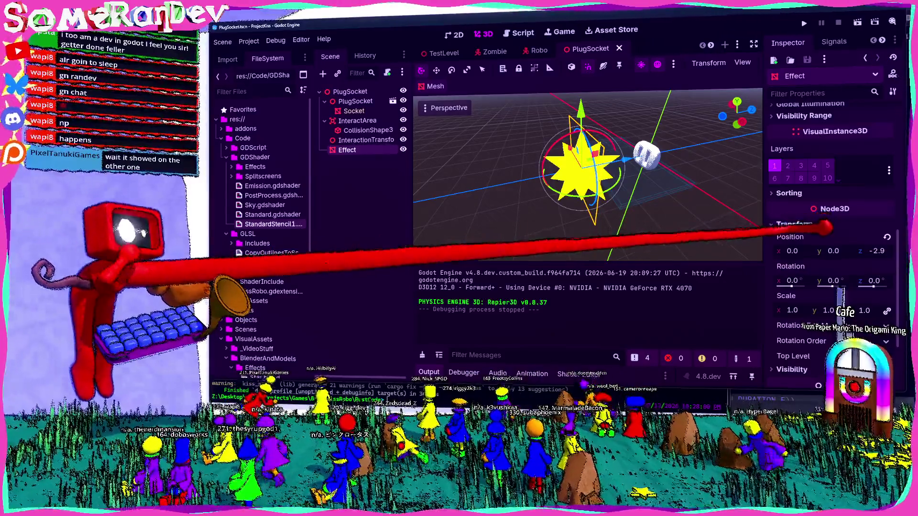
scroll(832, 233, "up", 5)
Peek at the Effect's Material Override, then open PlugSocket2's options in the TestLevel scene.
left_click(856, 154)
left_click(856, 152)
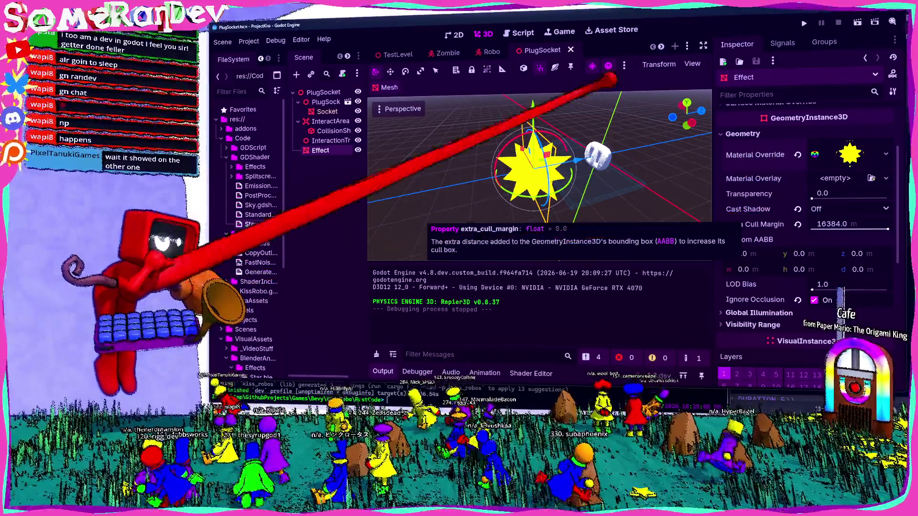
left_click(391, 54)
right_click(325, 179)
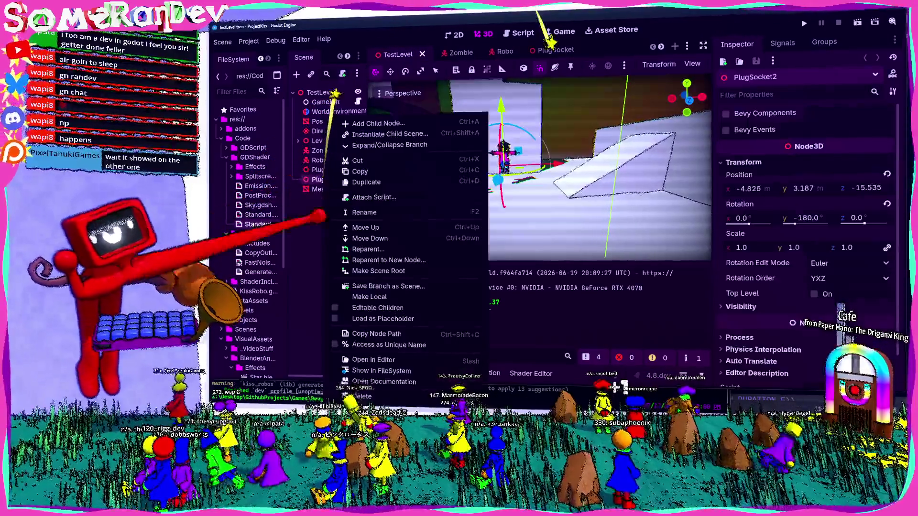
Make PlugSocket2's children editable, save TestLevel, and return to the PlugSocket scene.
left_click(378, 363)
left_click_drag(367, 215, 382, 220)
key("f")
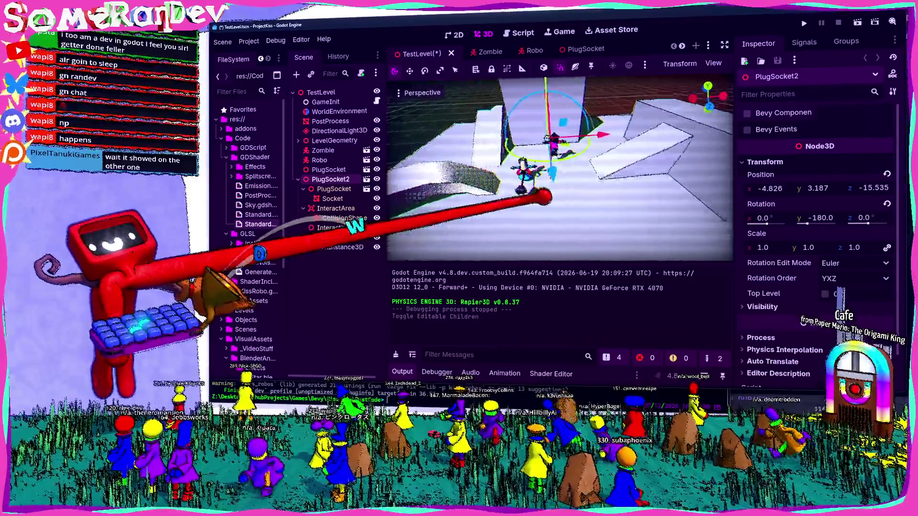
key("f")
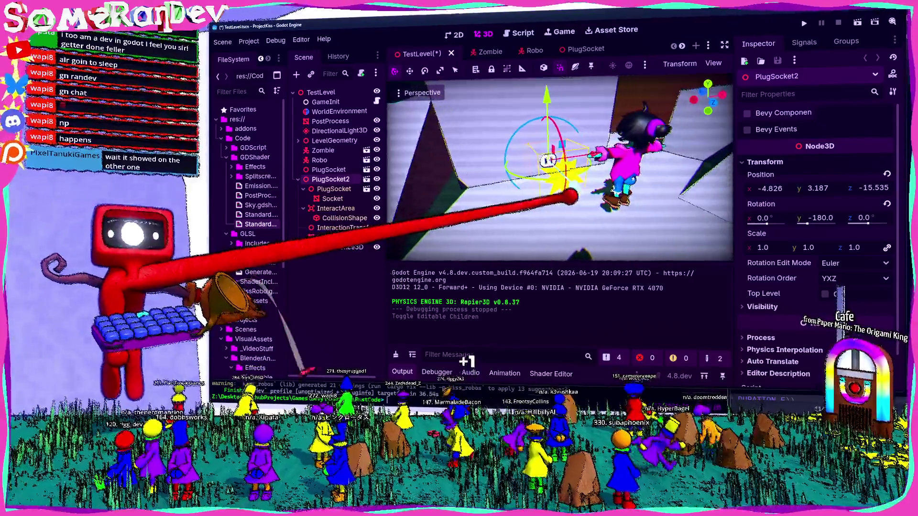
key("ctrl+s")
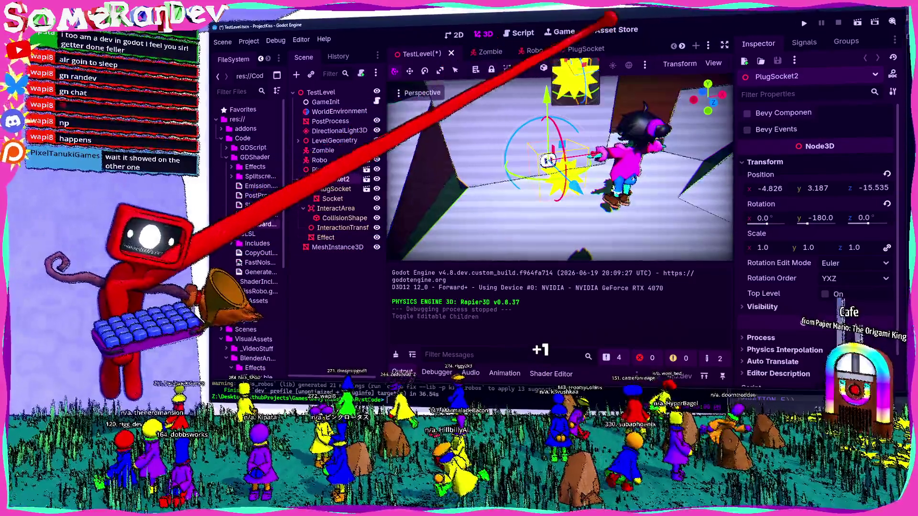
left_click(574, 49)
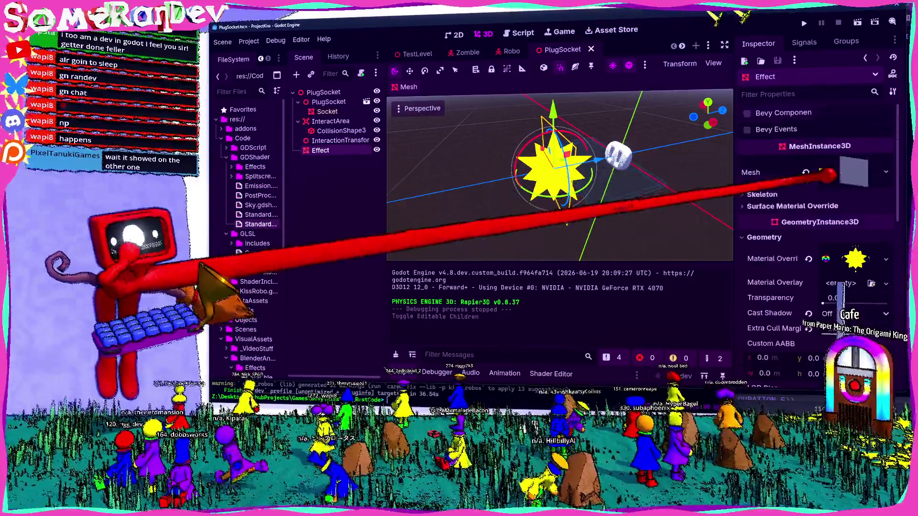
Look through the Effect's mesh settings and open its star Material Override.
left_click(853, 172)
scroll(815, 245, "down", 5)
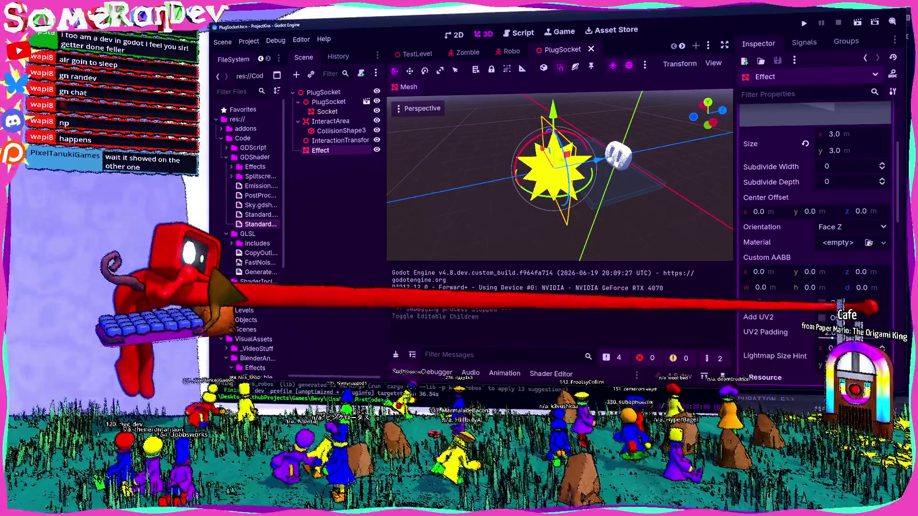
scroll(839, 310, "up", 3)
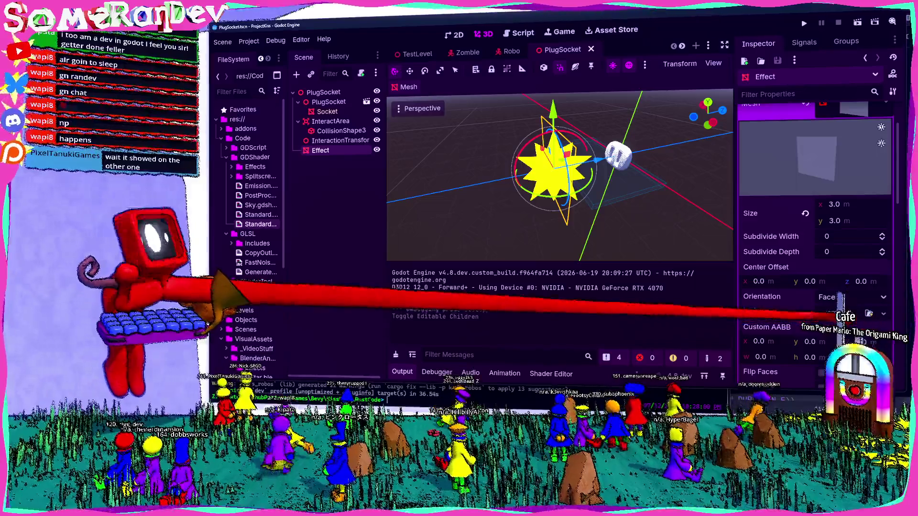
scroll(823, 225, "up", 3)
left_click(813, 229)
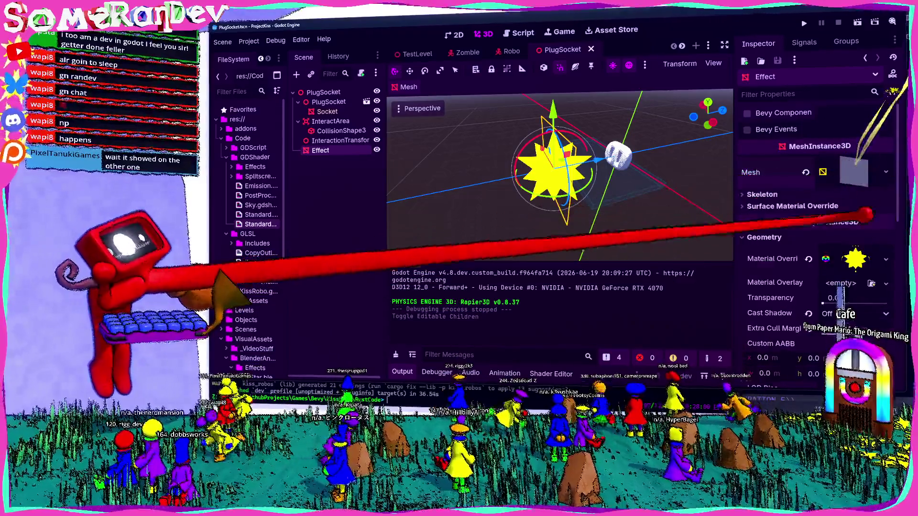
left_click(858, 261)
scroll(860, 282, "down", 10)
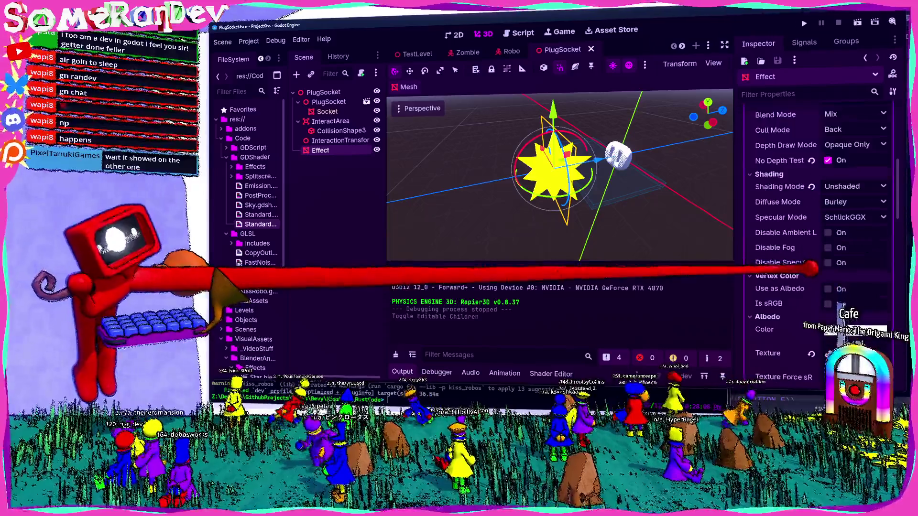
Set the star material's Cull Mode to Disabled, save the scene, and run the game.
left_click(832, 162)
left_click(842, 191)
scroll(837, 165, "up", 2)
left_click(844, 199)
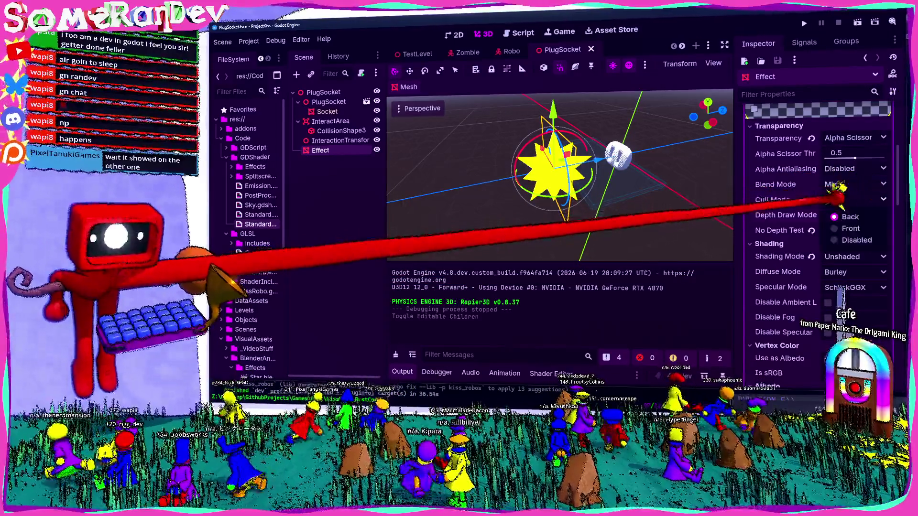
left_click(843, 241)
scroll(813, 181, "up", 3)
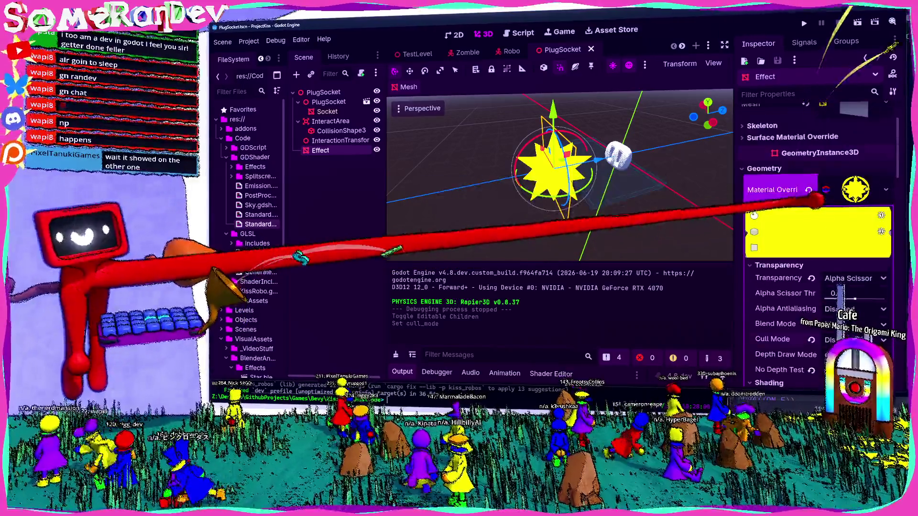
left_click(815, 192)
key("ctrl+s")
mouse_move(594, 164)
left_mouse_down()
mouse_move(543, 194)
mouse_move(512, 185)
mouse_move(537, 196)
mouse_move(537, 168)
mouse_move(553, 205)
mouse_move(522, 205)
mouse_move(538, 196)
mouse_move(537, 205)
mouse_move(741, 48)
left_mouse_up()
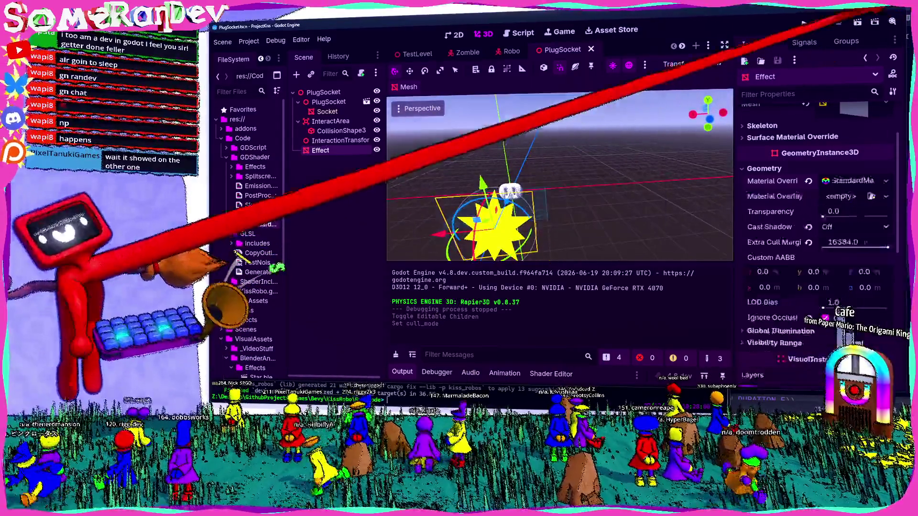
key("F5")
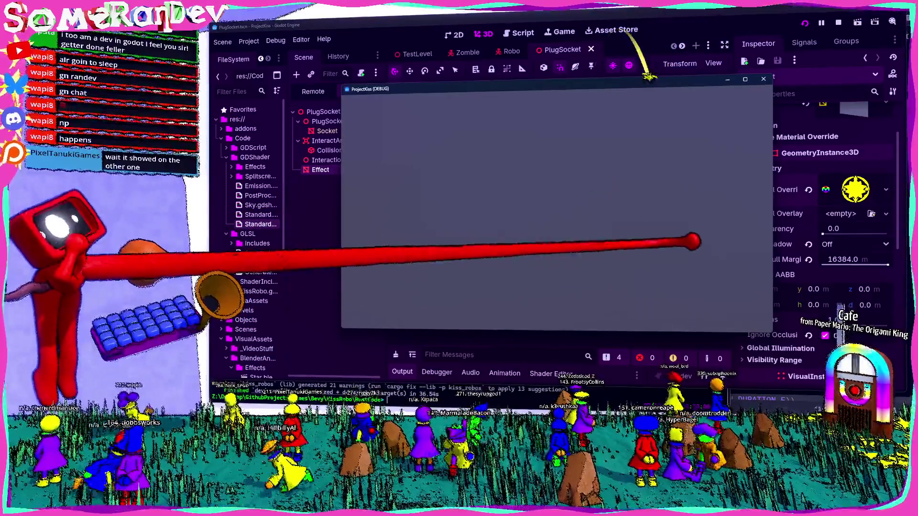
Start a Solo game to view the both-faced star effect, then stop the run.
key("Return")
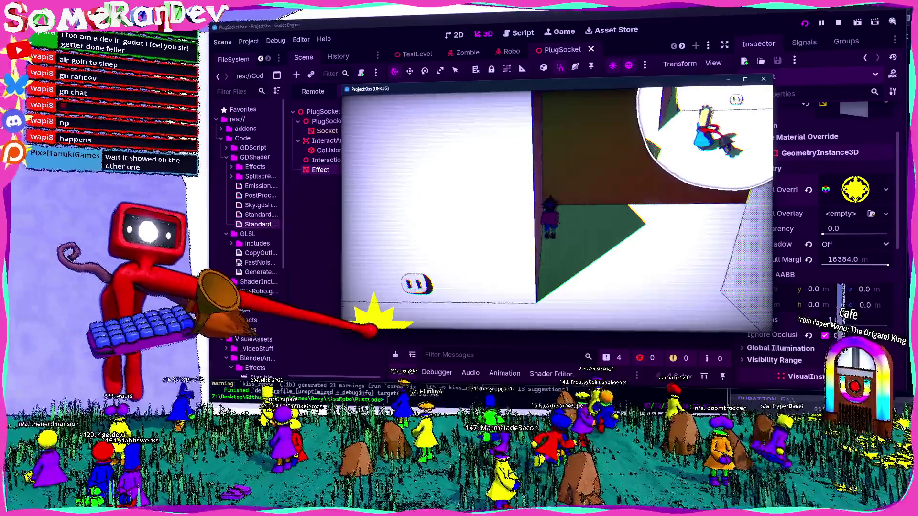
key("F8")
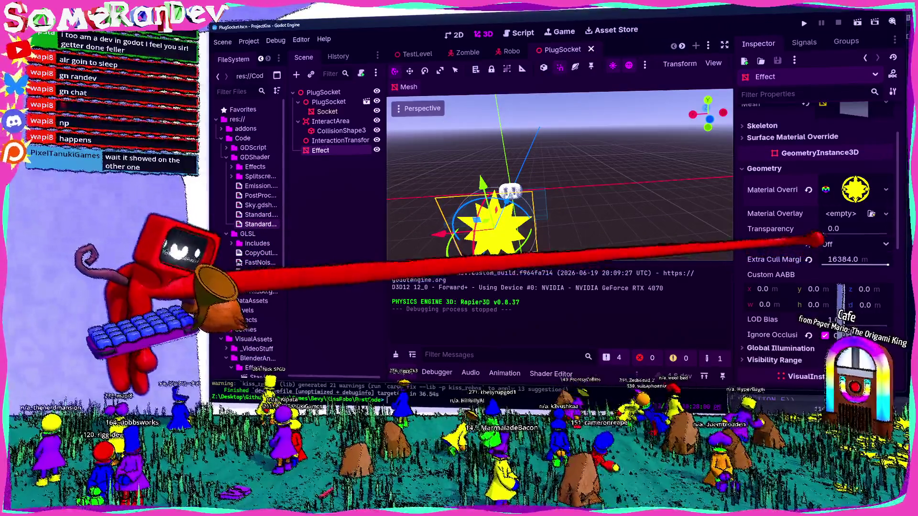
scroll(806, 254, "down", 5)
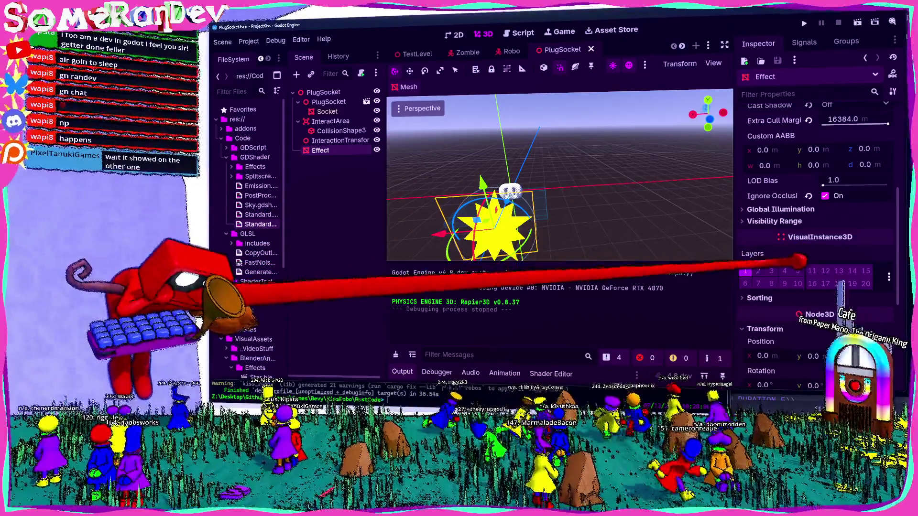
left_click(813, 209)
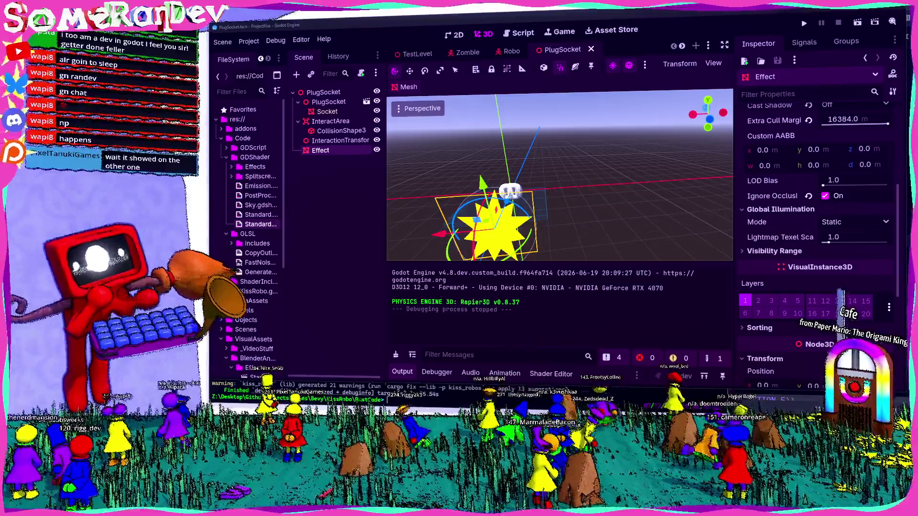
scroll(818, 255, "down", 4)
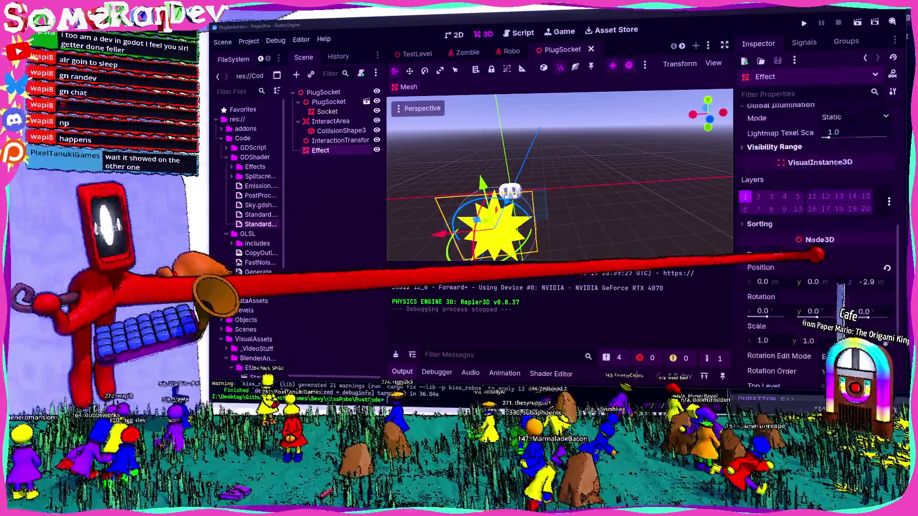
scroll(827, 277, "up", 5)
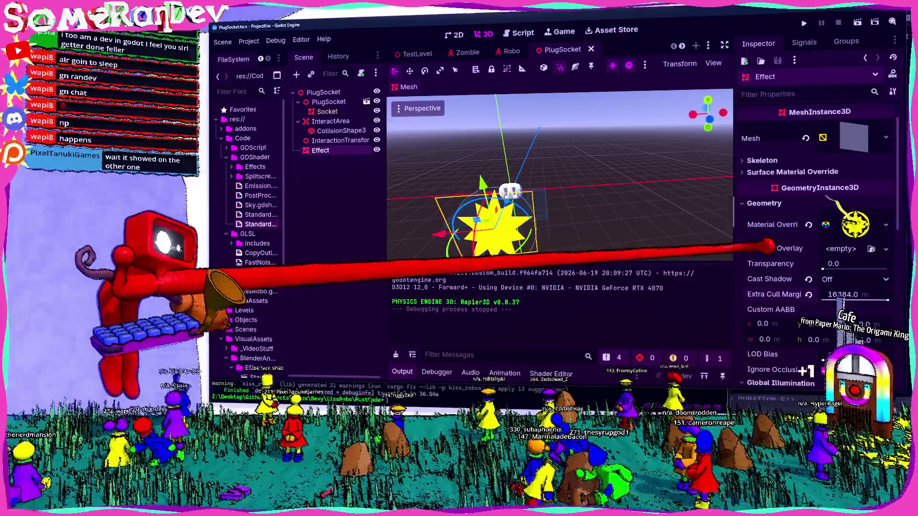
scroll(817, 279, "down", 3)
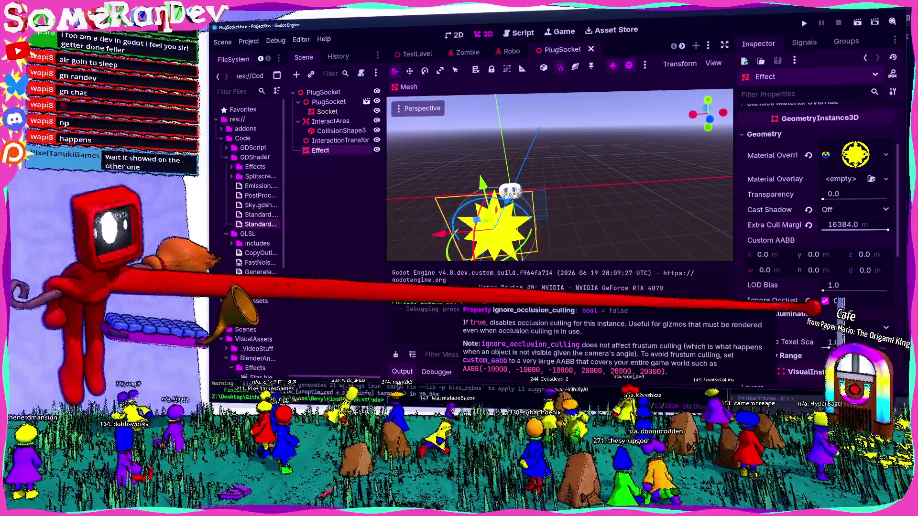
scroll(851, 201, "up", 3)
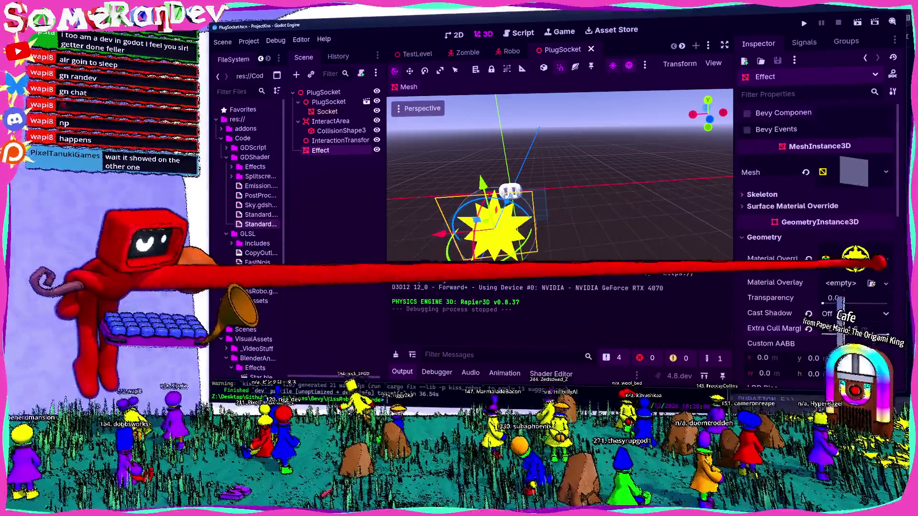
Assign the star material to surface slot 0's material override and run the project.
left_click(894, 259)
left_click(792, 206)
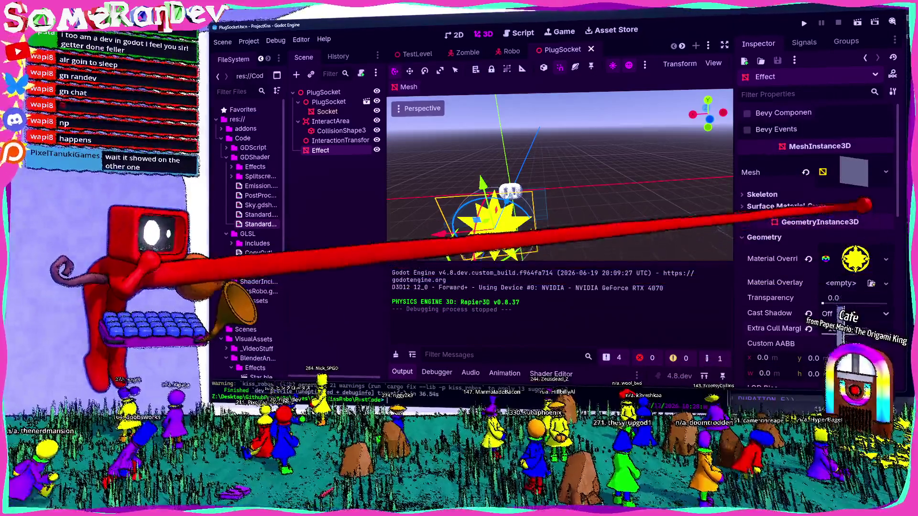
left_click(792, 206)
left_click(886, 219)
left_click(889, 333)
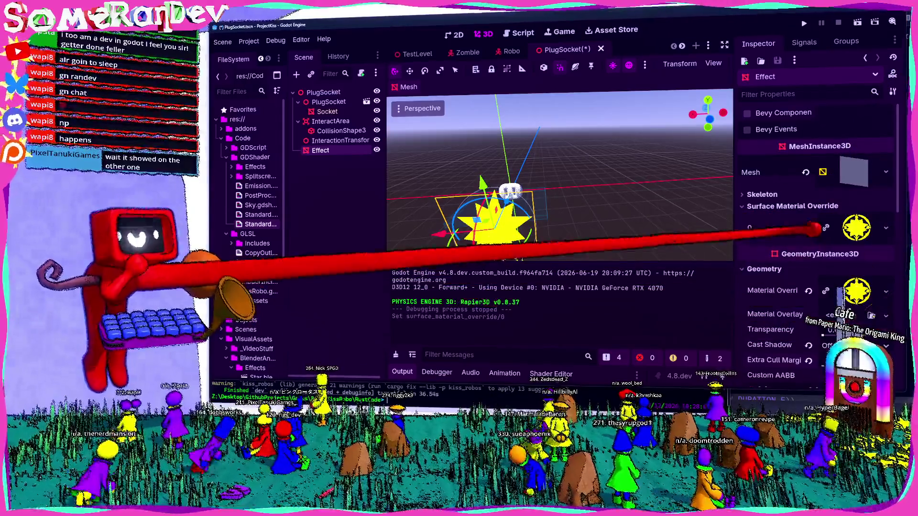
left_click(807, 23)
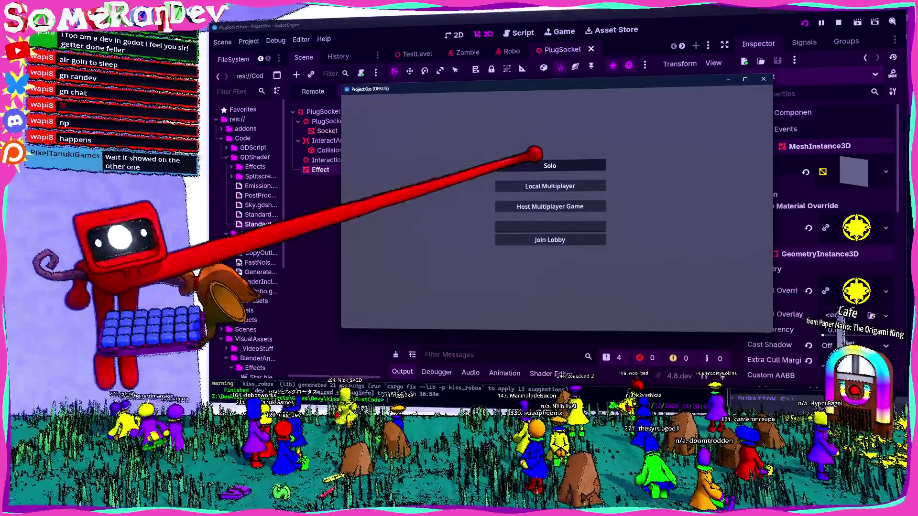
Start a split-screen Local Multiplayer game to check the star, then stop it.
key("Down")
key("Return")
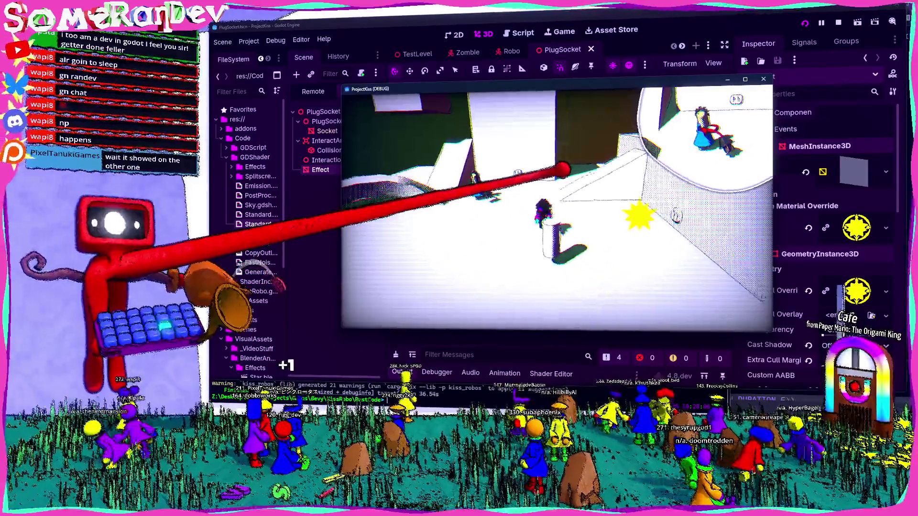
key("F8")
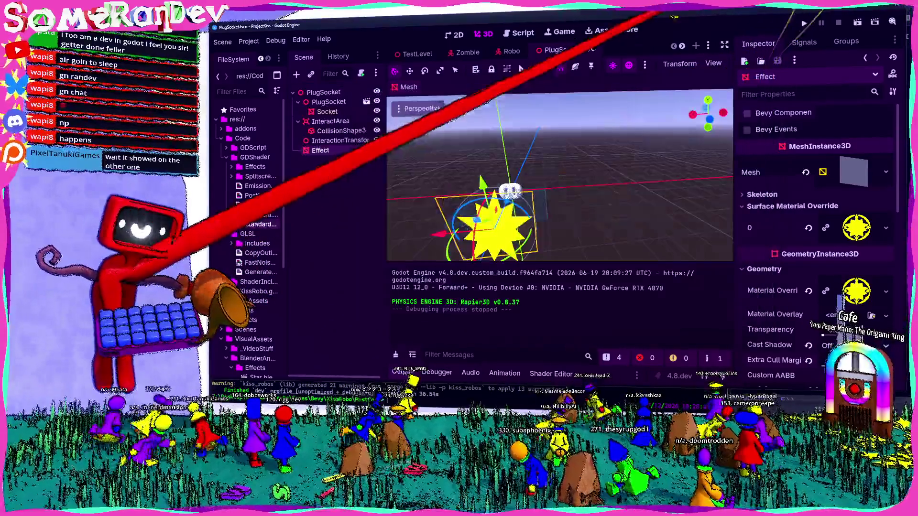
Re-centre the viewport on the star Effect, then zoom out and back in.
mouse_move(667, 87)
left_mouse_down()
mouse_move(540, 196)
mouse_move(549, 175)
mouse_move(543, 203)
mouse_move(529, 184)
mouse_move(581, 152)
left_mouse_up()
scroll(540, 197, "down", 5)
scroll(540, 197, "up", 3)
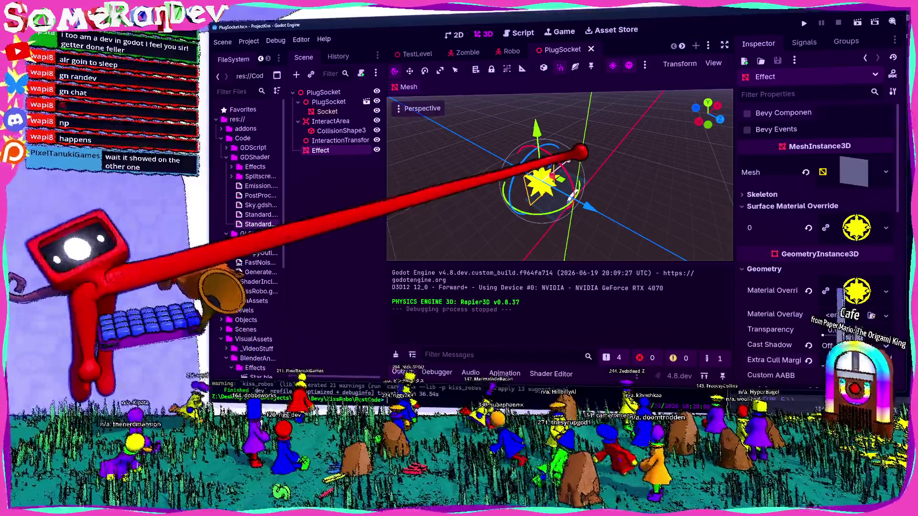
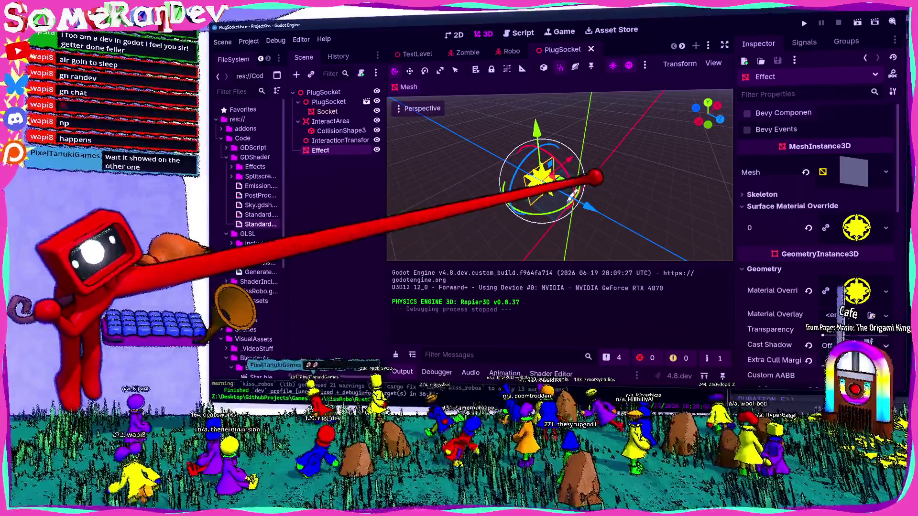
Orbit the viewport through front, side and elevated angles around the star, then save PlugSocket.
key("Escape")
key("ctrl+j")
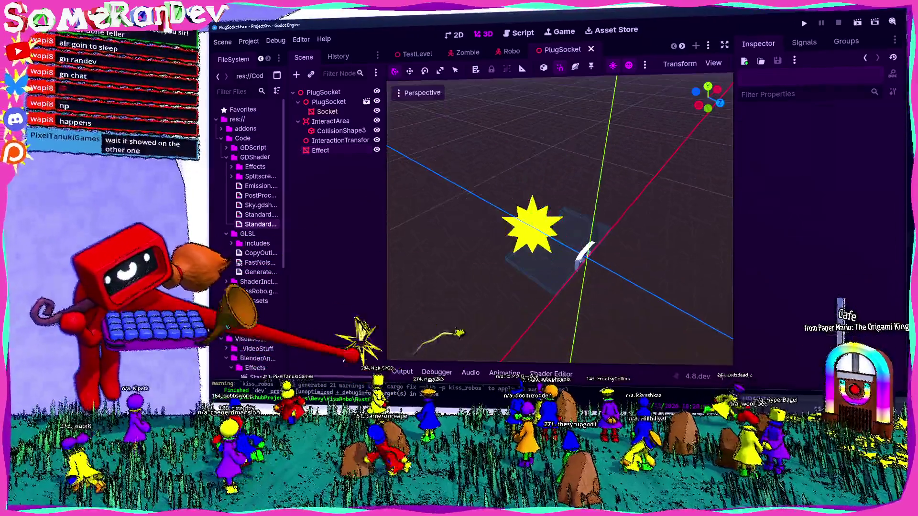
key("KP_1")
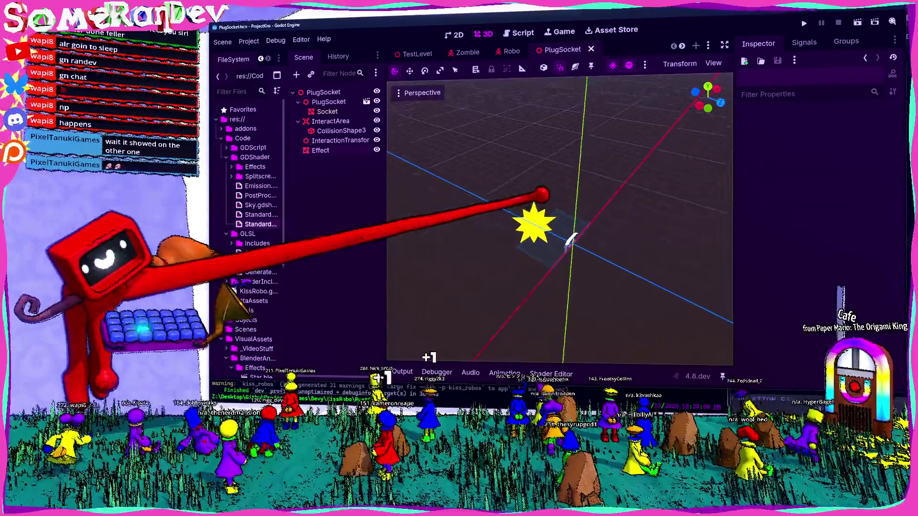
key("KP_3")
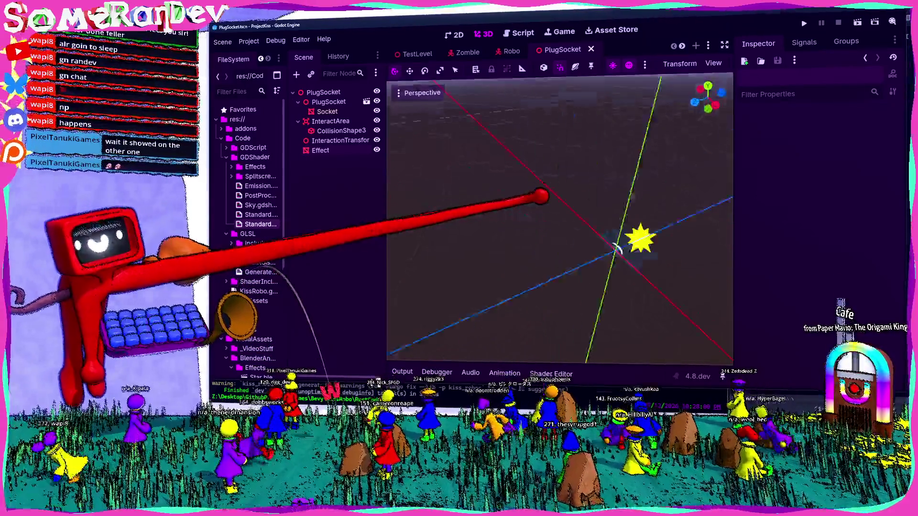
key("KP_1")
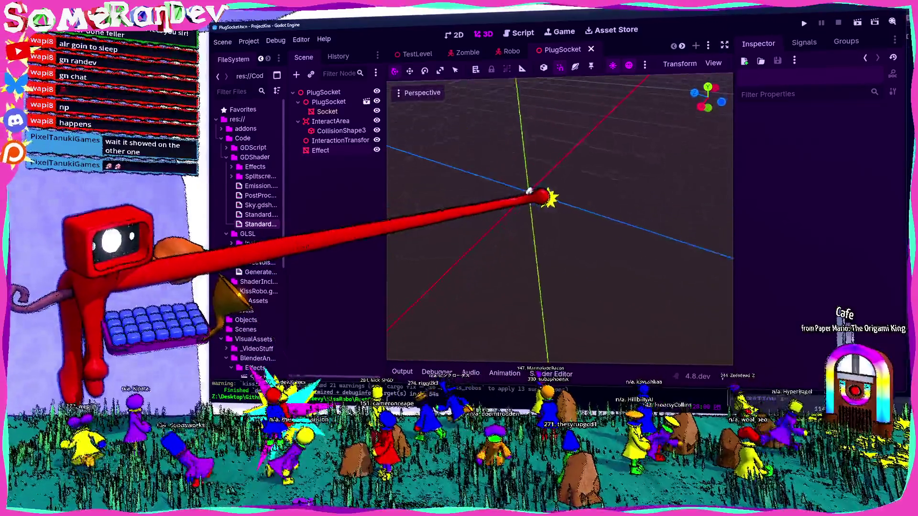
key("KP_8")
key("KP_6")
key("KP_6")
key("KP_6")
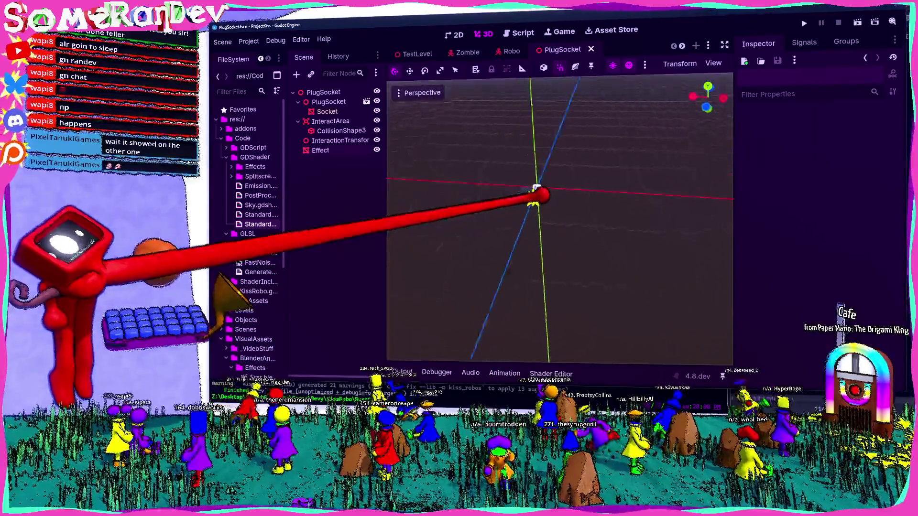
key("KP_6")
key("KP_6")
key("KP_6")
key("KP_6")
key("ctrl+s")
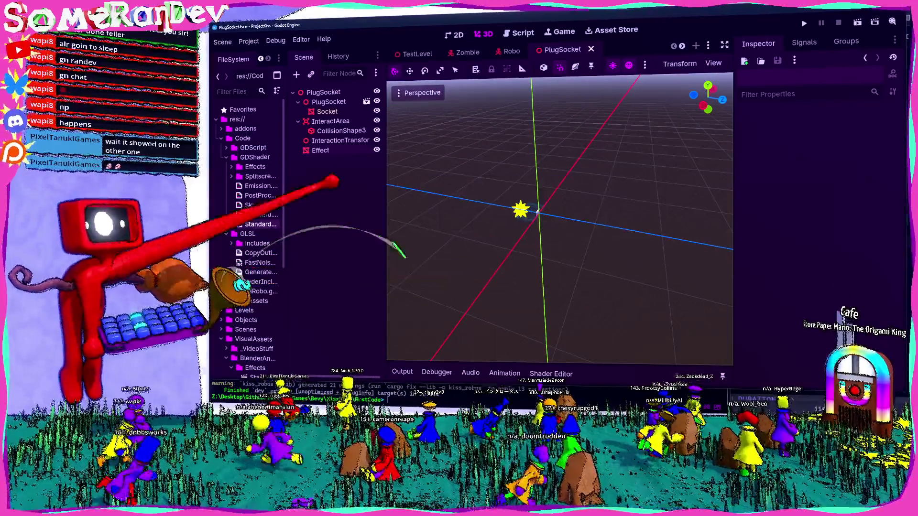
Select the Effect node and run a Solo play-test to look for the yellow star, then close it.
left_click(330, 150)
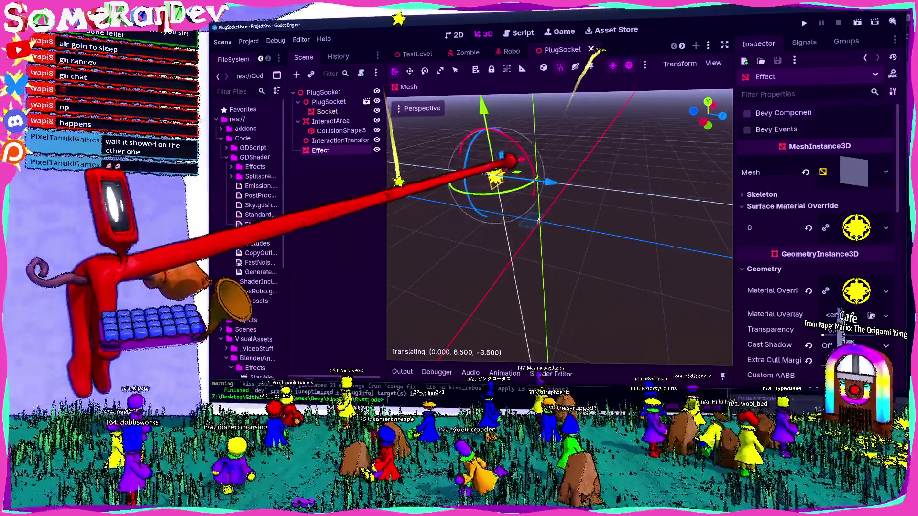
key("F5")
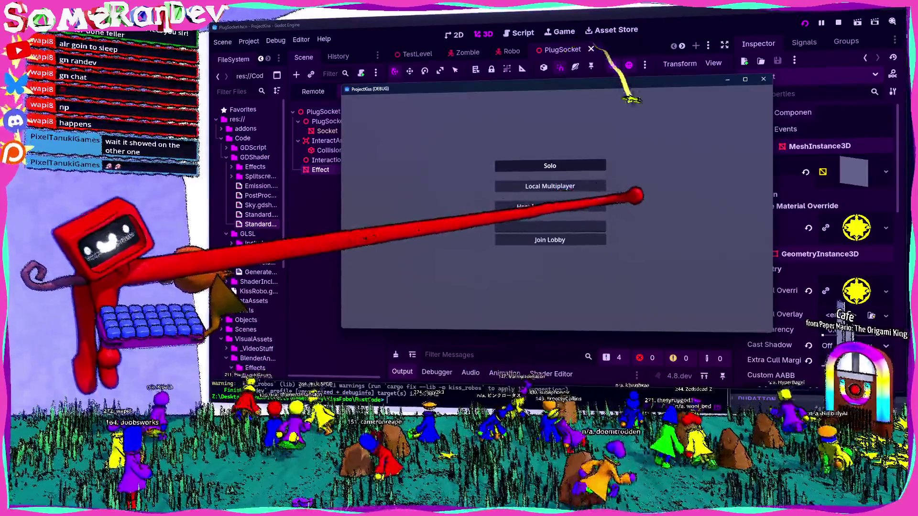
key("Return")
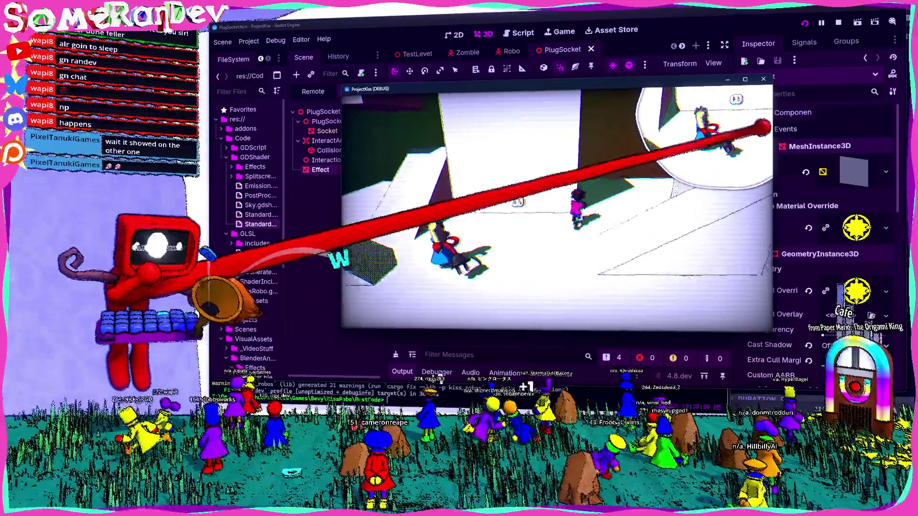
left_click(764, 79)
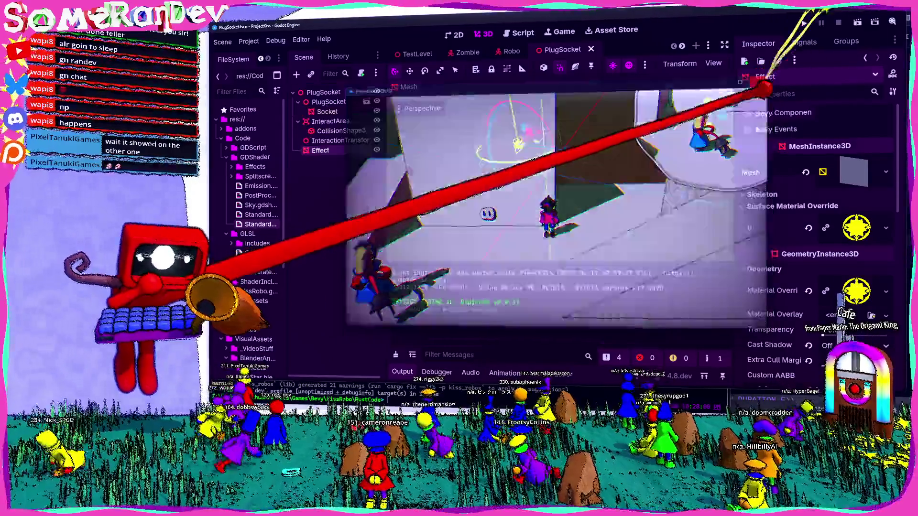
scroll(778, 209, "down", 10)
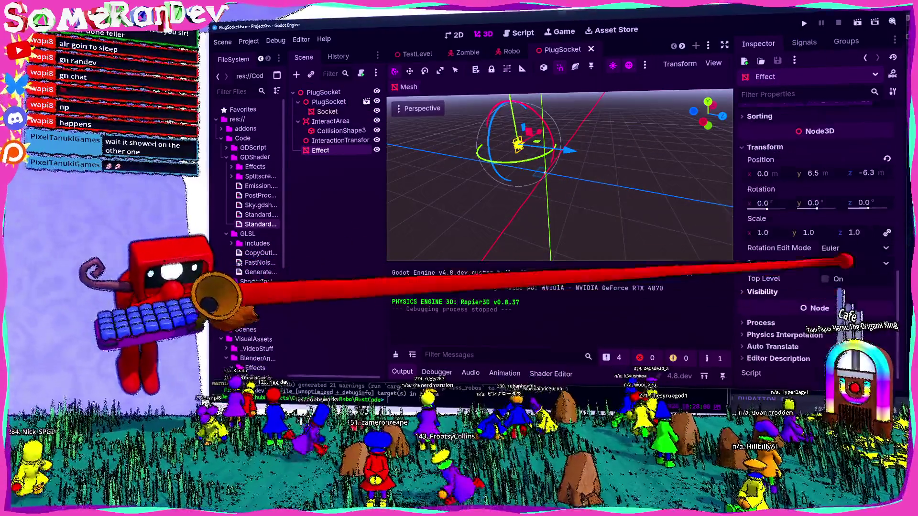
Reset the Effect's position to 0, 0, 0, frame it in the view and save.
left_click(887, 160)
key("ctrl+s")
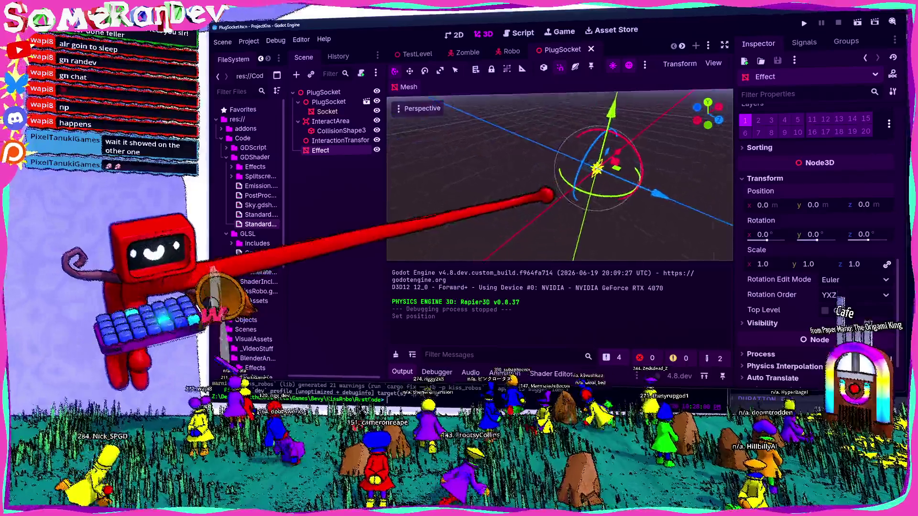
key("f")
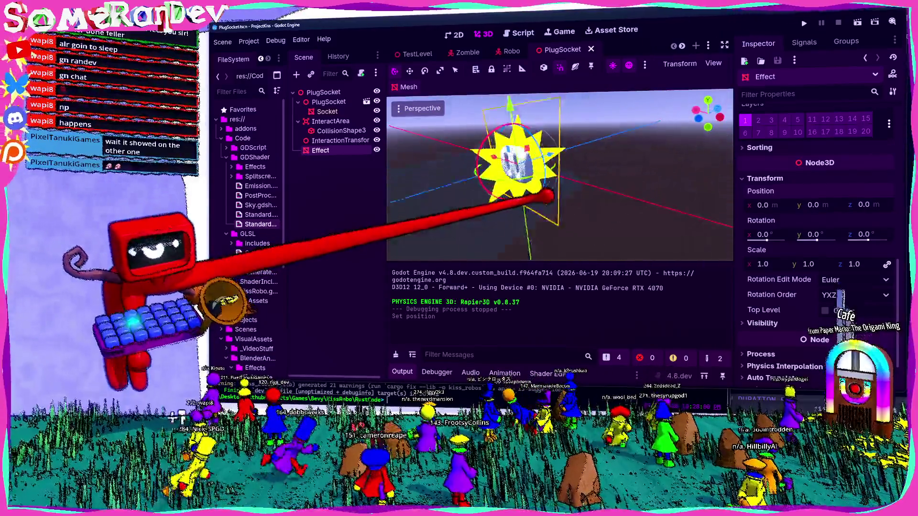
key("ctrl+s")
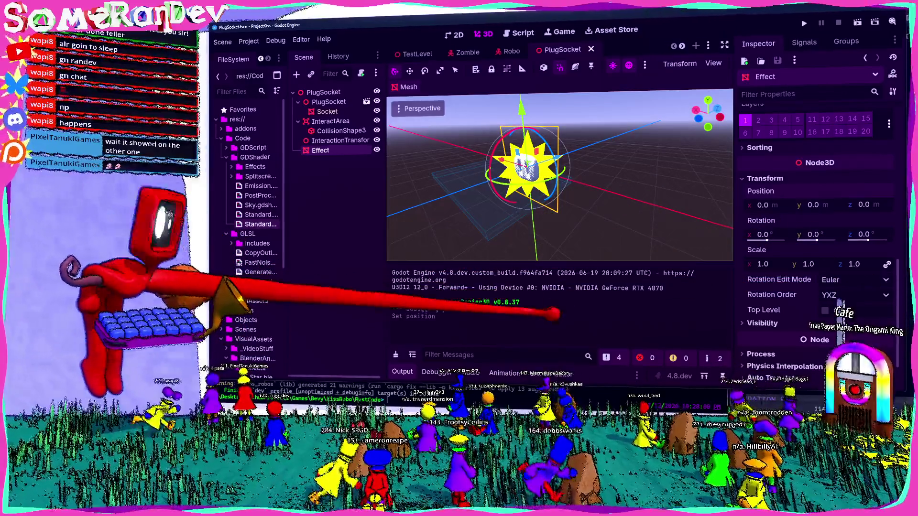
left_click(402, 371)
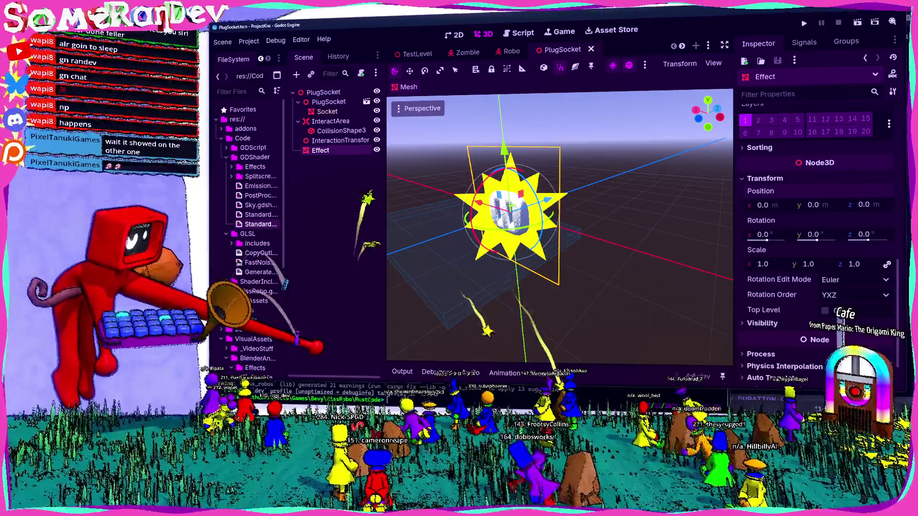
scroll(813, 239, "up", 10)
scroll(813, 239, "down", 3)
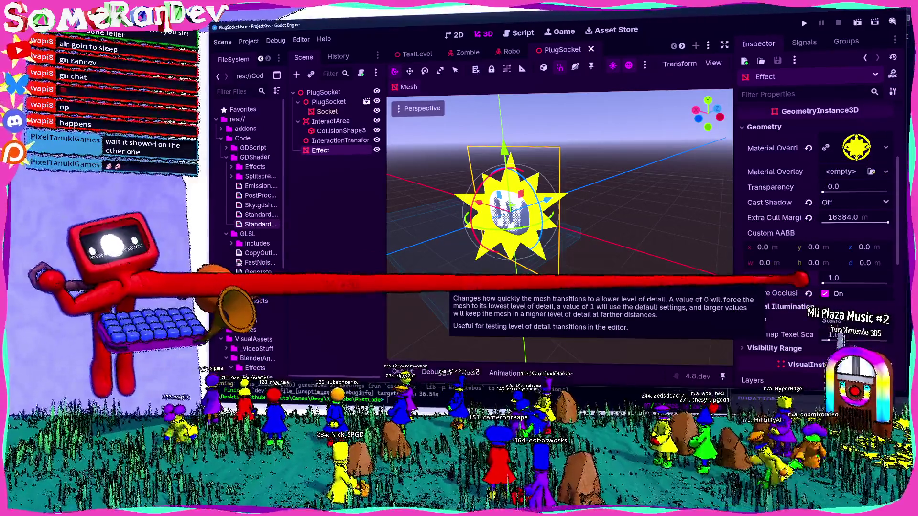
scroll(819, 268, "down", 4)
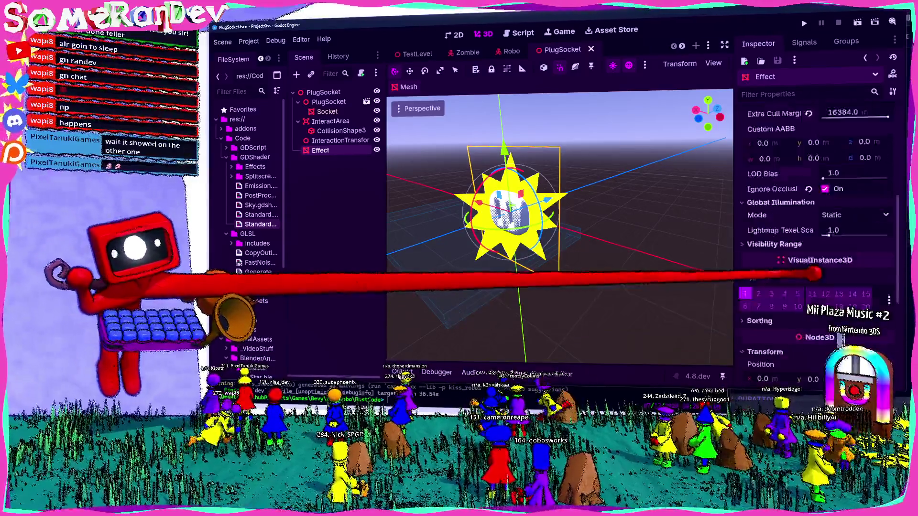
scroll(820, 268, "up", 8)
On the Material Override, tick No Depth Test, set Stencil Mode to Disabled, and launch the game.
left_click(856, 252)
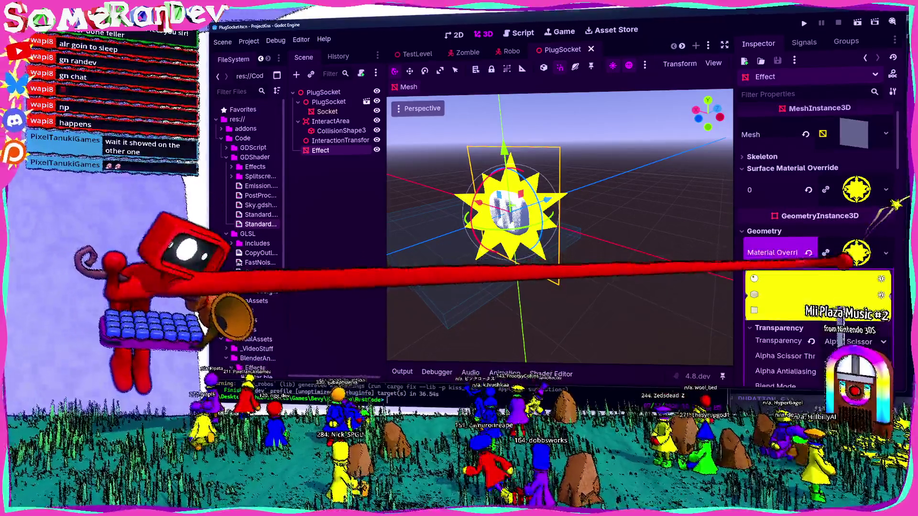
scroll(811, 262, "down", 3)
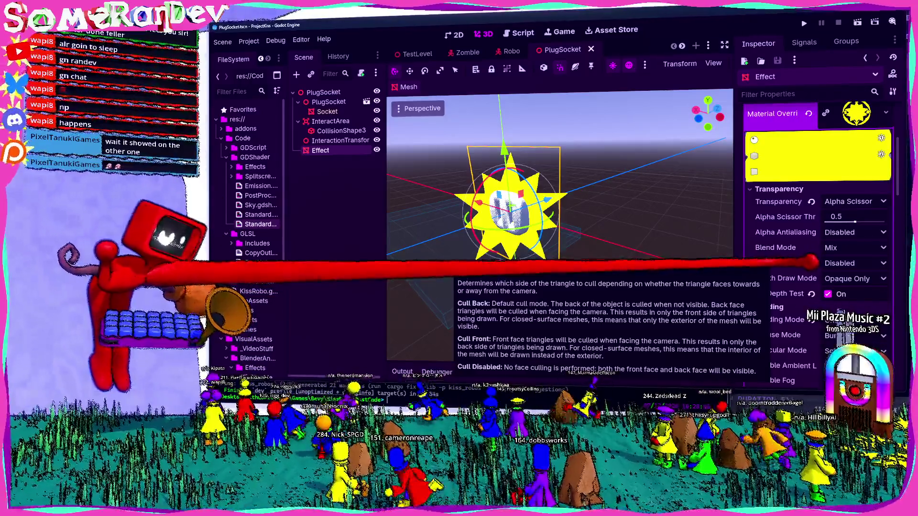
scroll(810, 259, "down", 3)
left_click(827, 188)
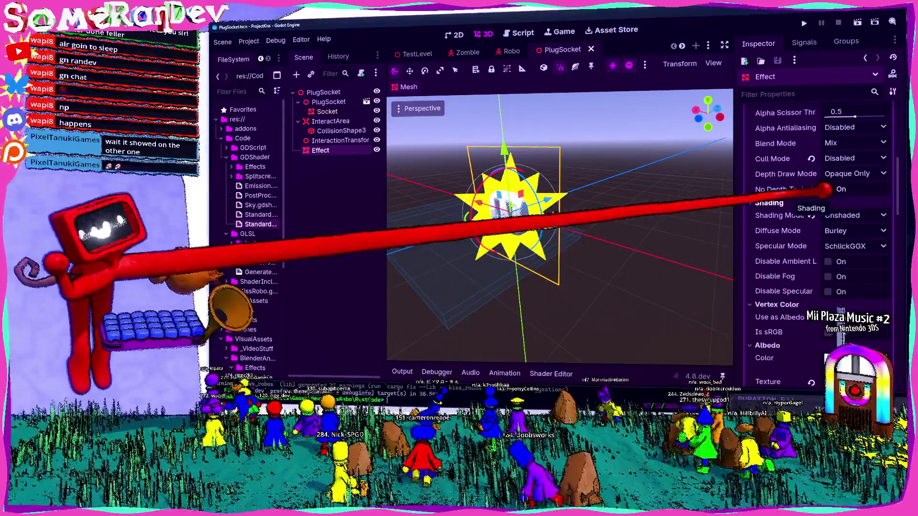
scroll(829, 206, "down", 10)
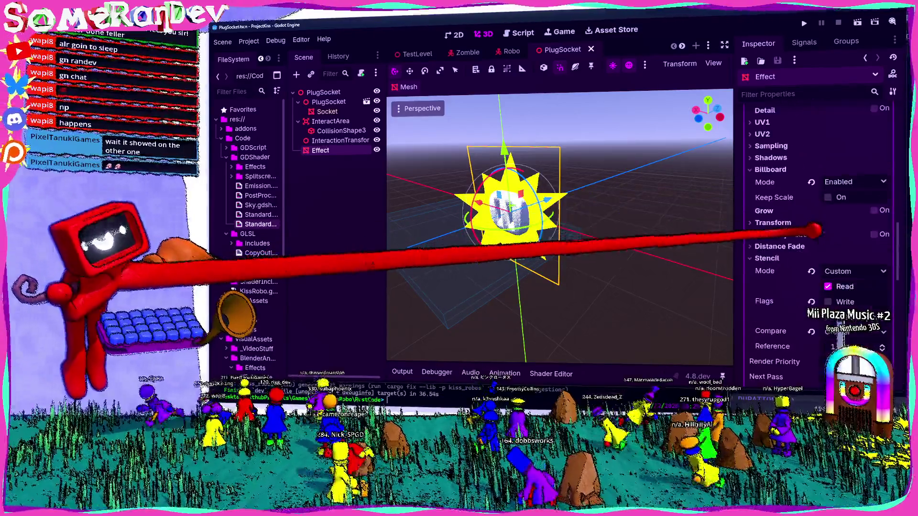
left_click(856, 271)
left_click(842, 193)
left_click(804, 23)
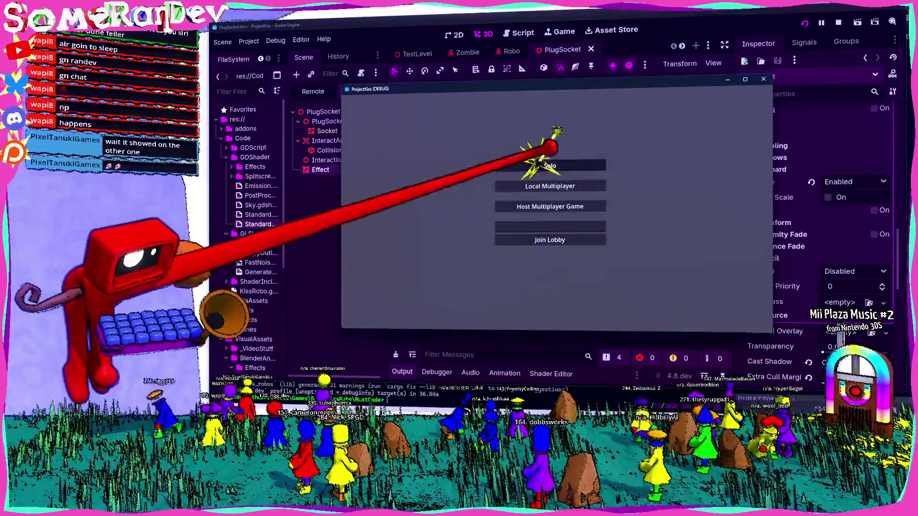
Play a Solo test, then run from TestLevel to confirm the yellow star shows, and return to PlugSocket.
key("Return")
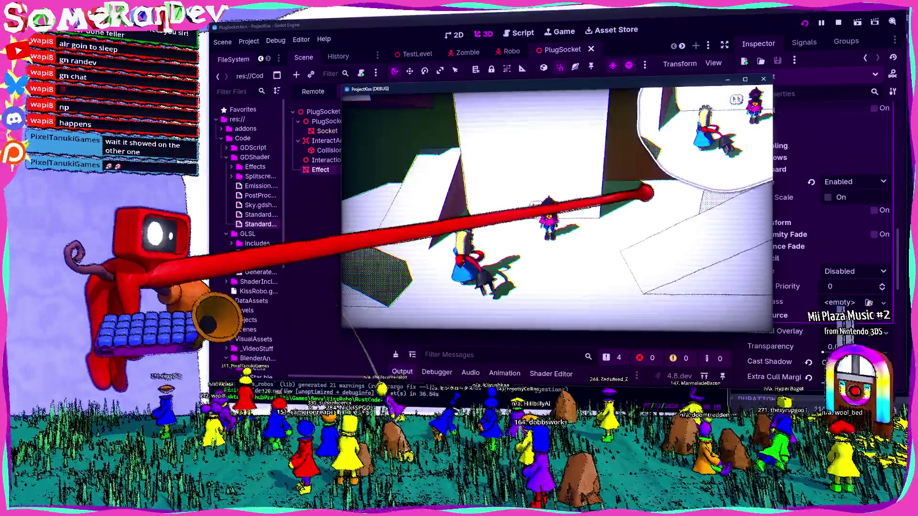
left_click(838, 22)
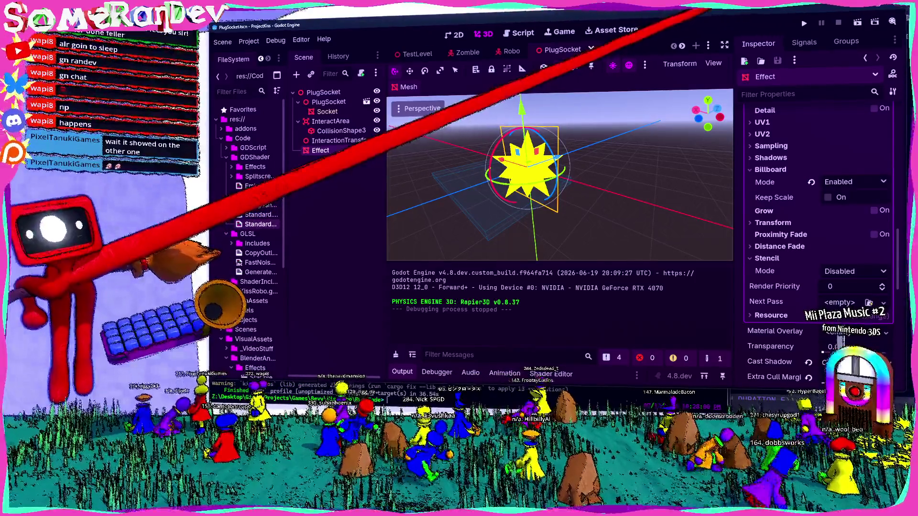
left_click(412, 51)
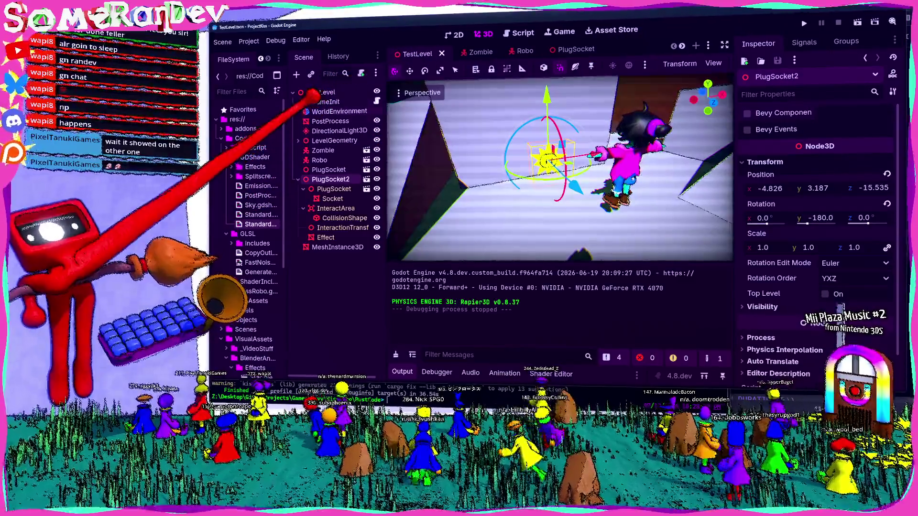
left_click(337, 110)
left_click(555, 198)
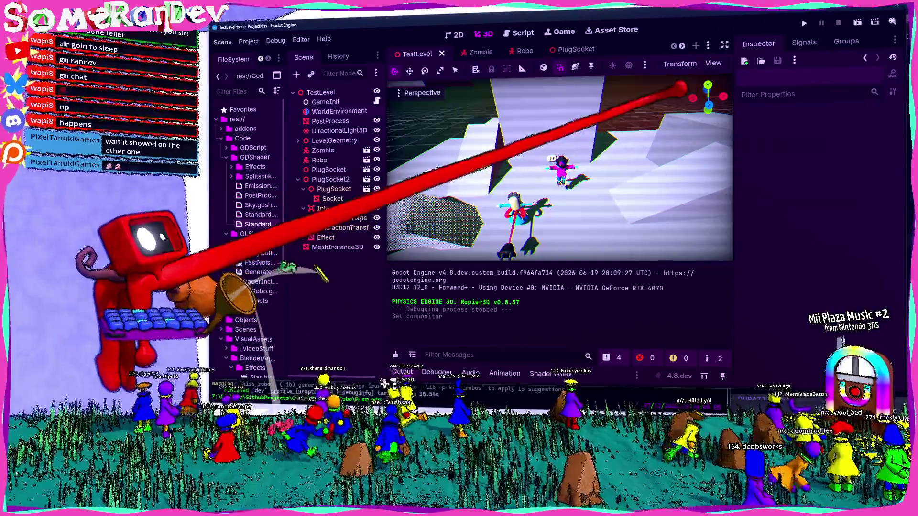
left_click(804, 22)
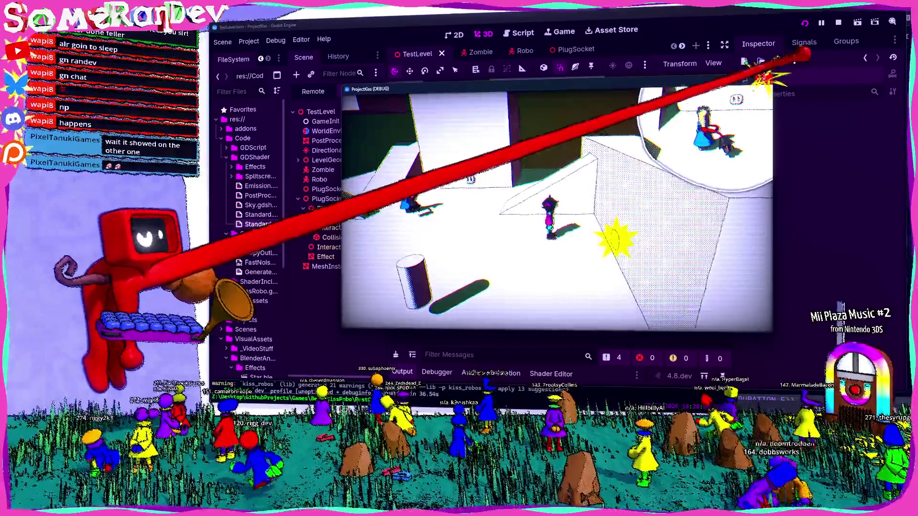
left_click(764, 79)
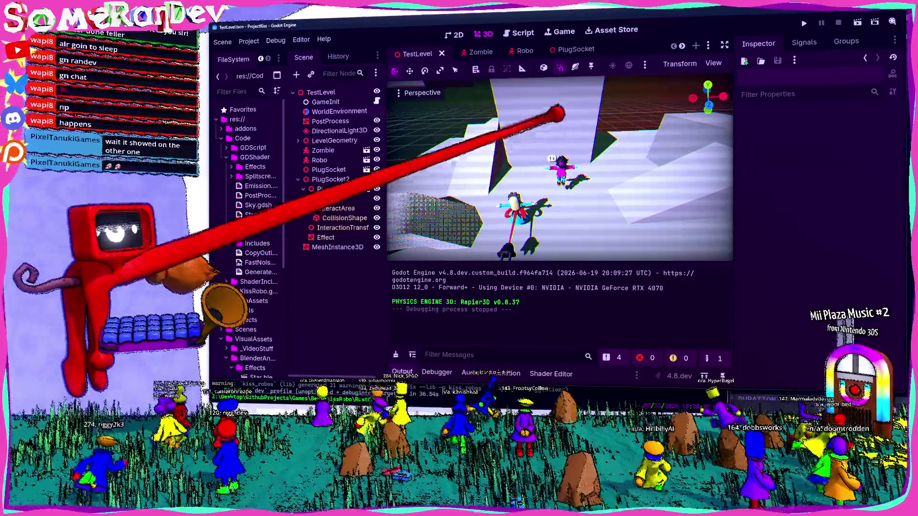
left_click(571, 49)
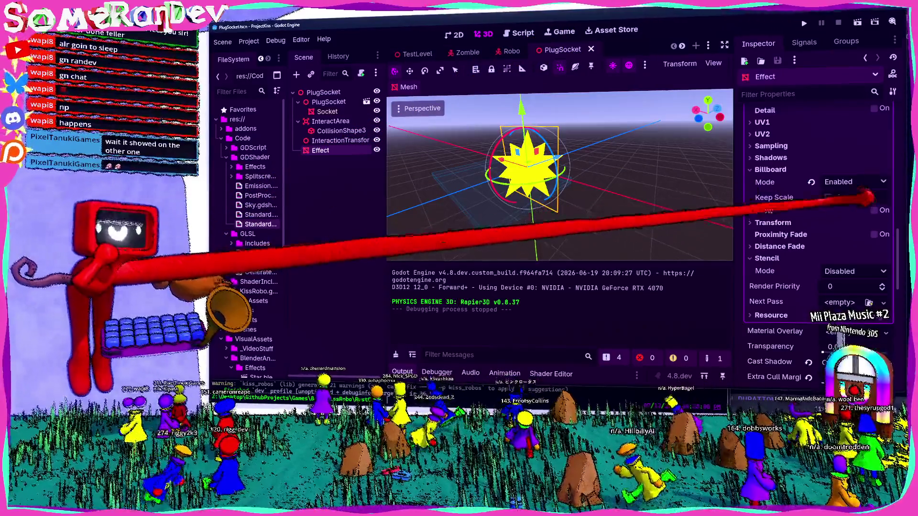
Turn on Billboard Fixed Size for the star material and test it in a game run.
mouse_move(823, 199)
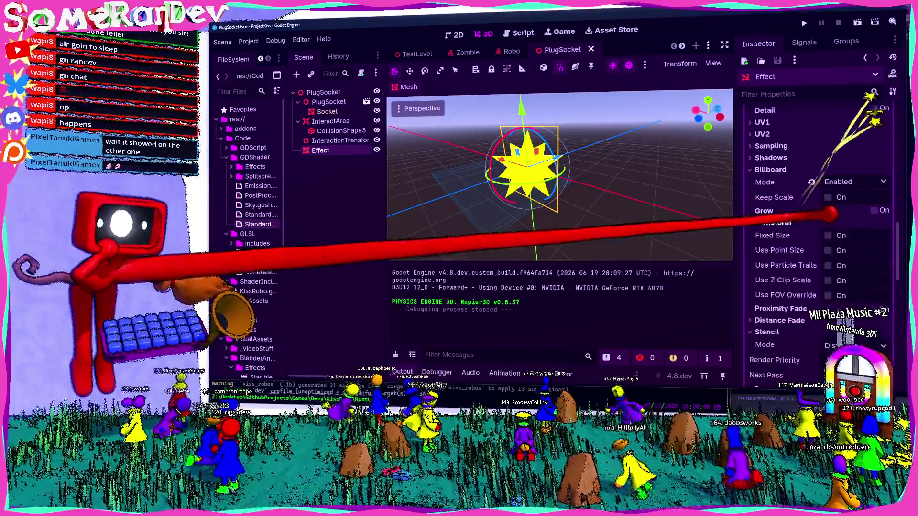
left_click(834, 223)
left_click(828, 236)
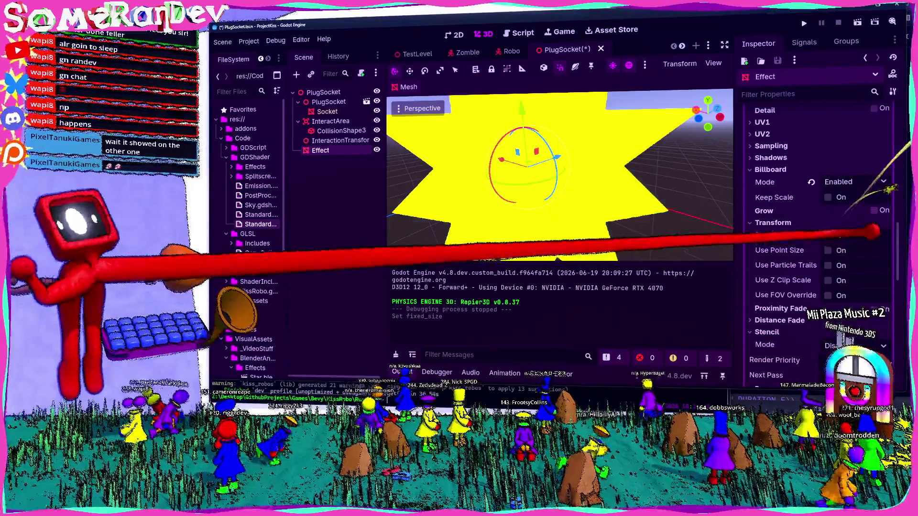
left_click(804, 22)
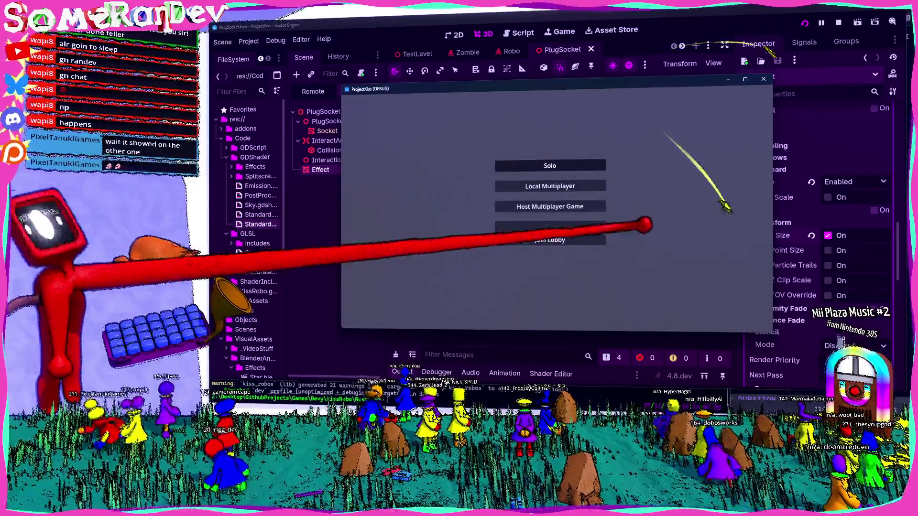
key("Return")
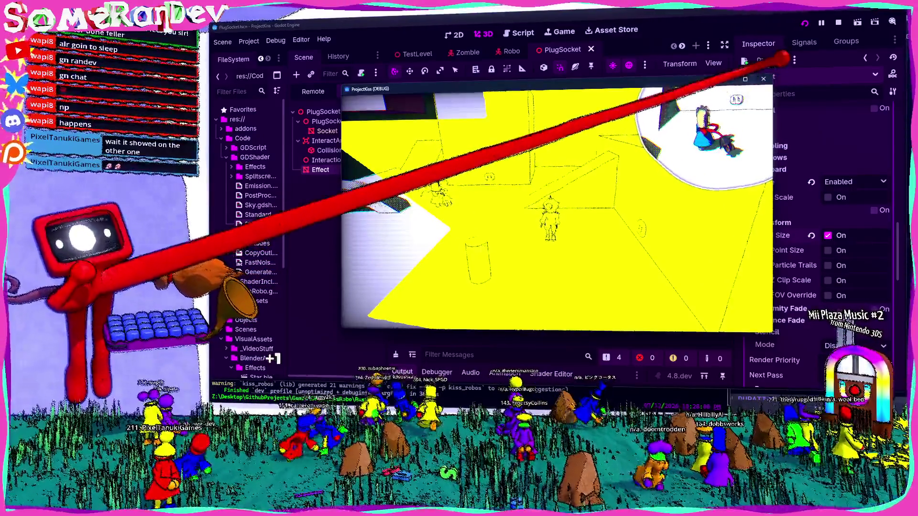
left_click(764, 79)
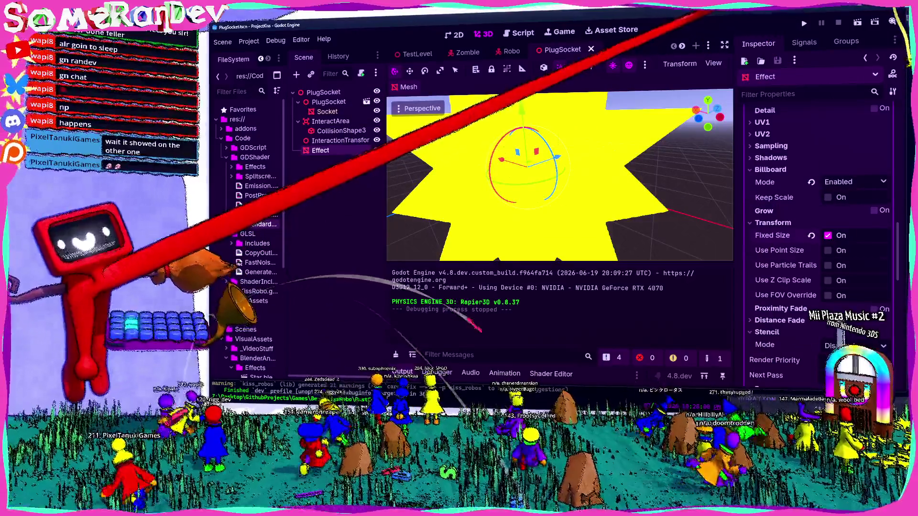
Toggle Use Point Size on and off, then switch Fixed Size back off.
left_click(861, 250)
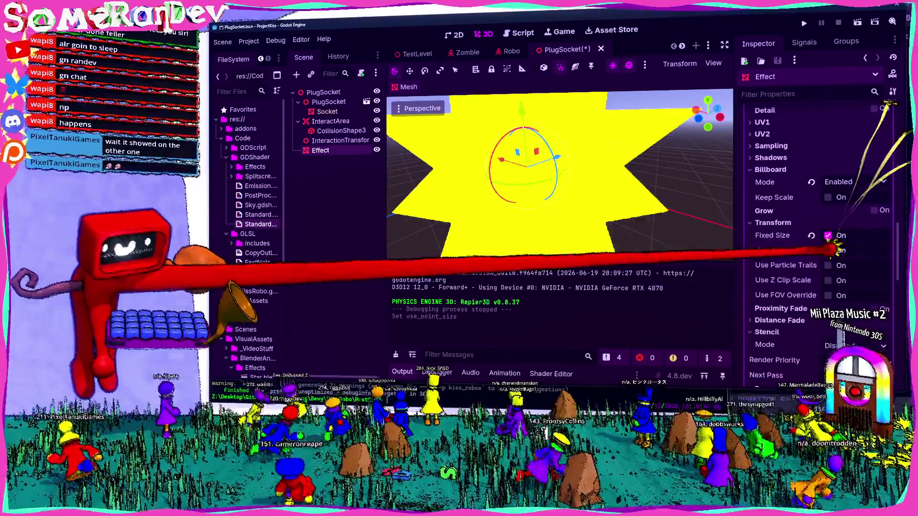
left_click(840, 250)
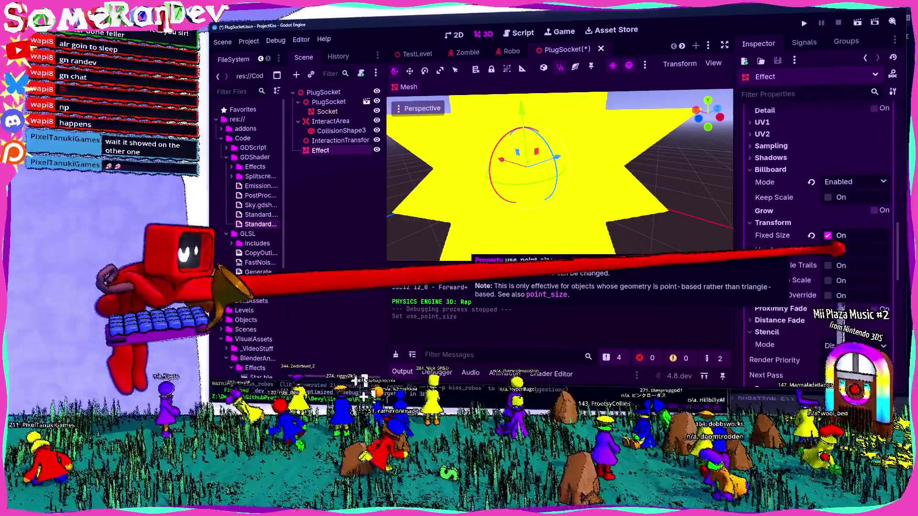
left_click(829, 236)
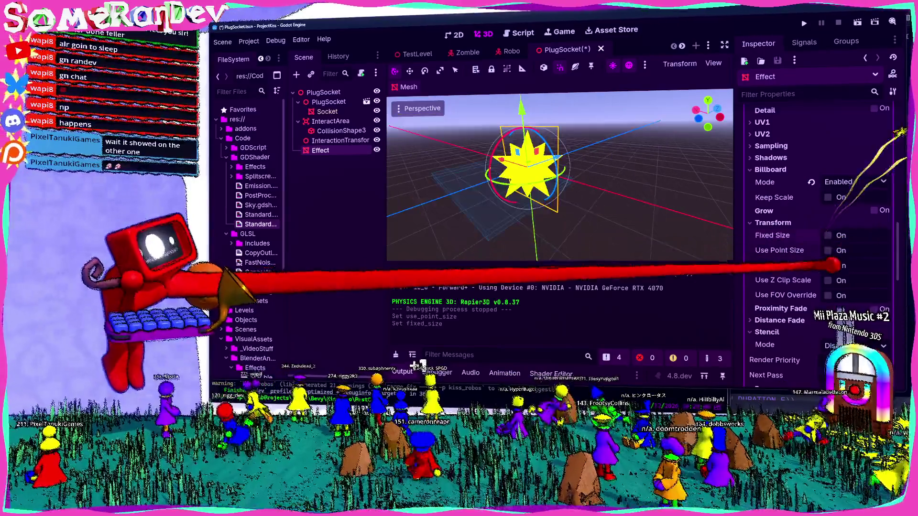
Save the scene, collapse the Stencil section and keep Billboard Mode set to Enabled.
key("ctrl+s")
scroll(813, 272, "down", 3)
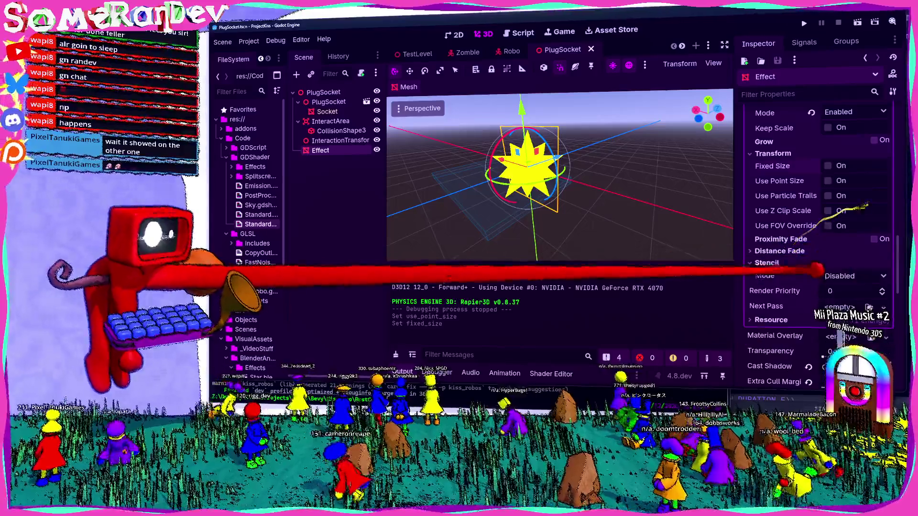
left_click(816, 262)
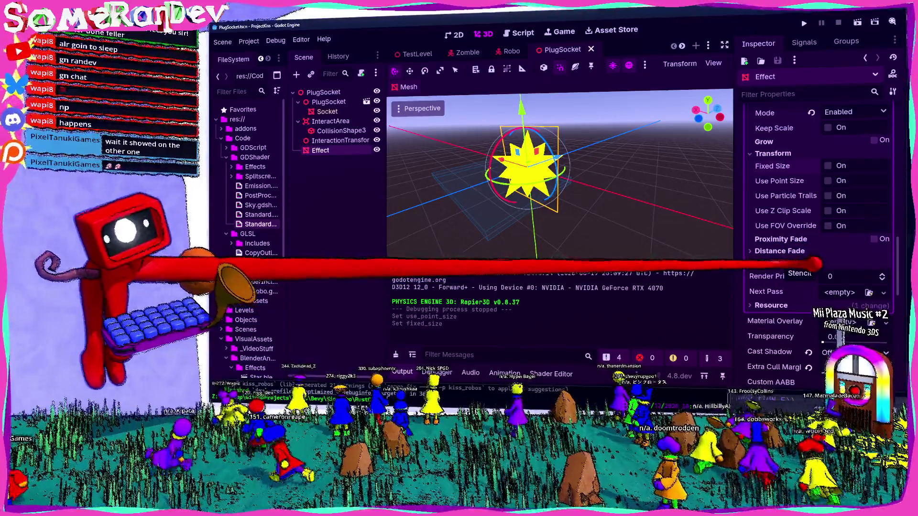
scroll(813, 263, "up", 4)
mouse_move(805, 243)
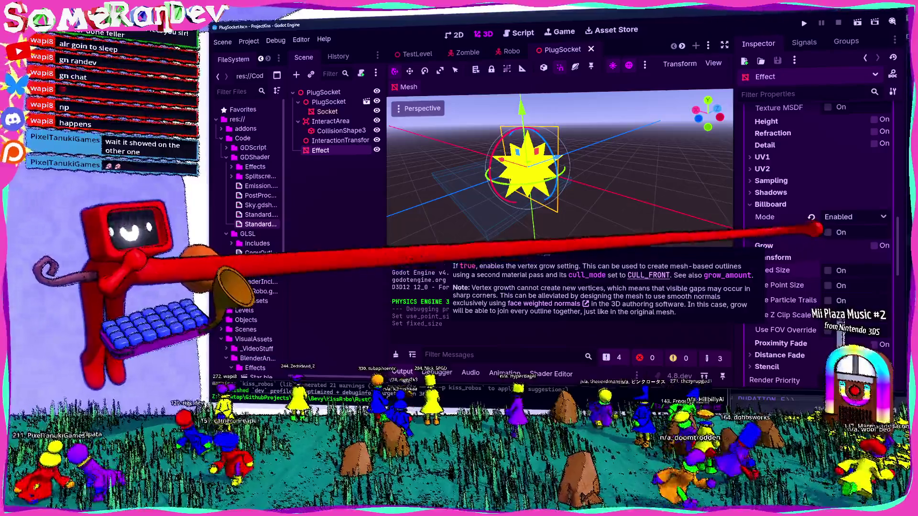
left_click(852, 217)
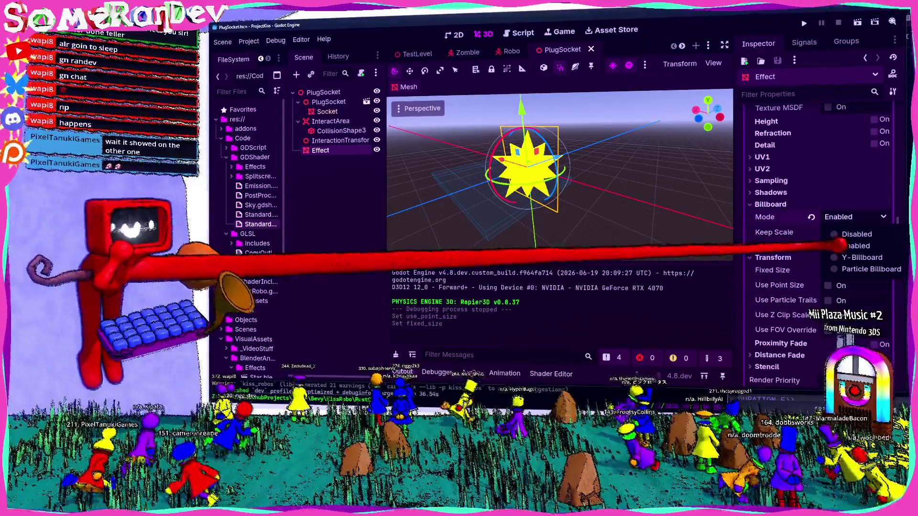
left_click(853, 245)
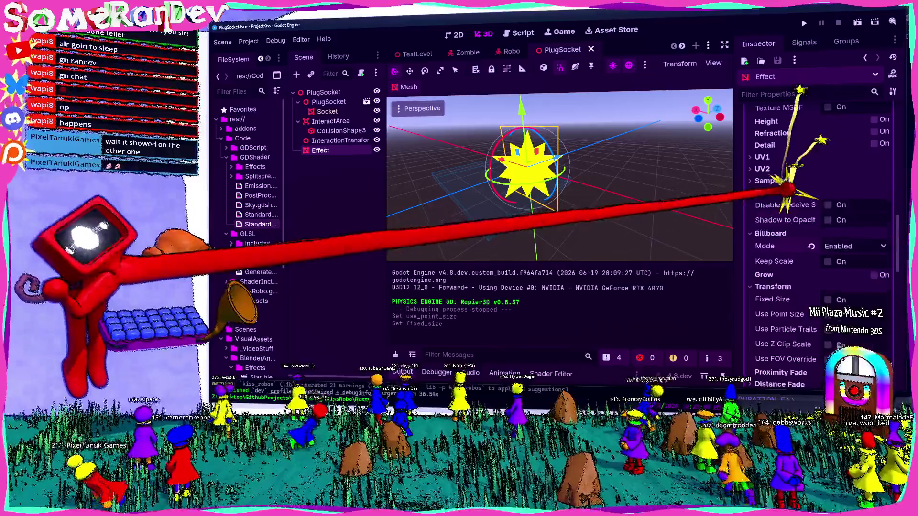
Set the Sampling texture Filter to Nearest, save, and scroll through the material settings.
scroll(832, 287, "up", 5)
left_click(771, 320)
left_click(860, 333)
left_click(856, 345)
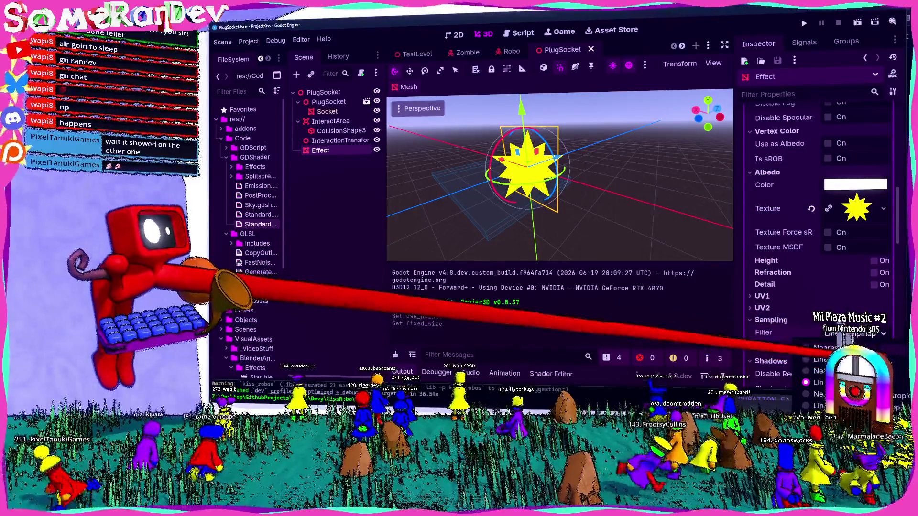
key("ctrl+s")
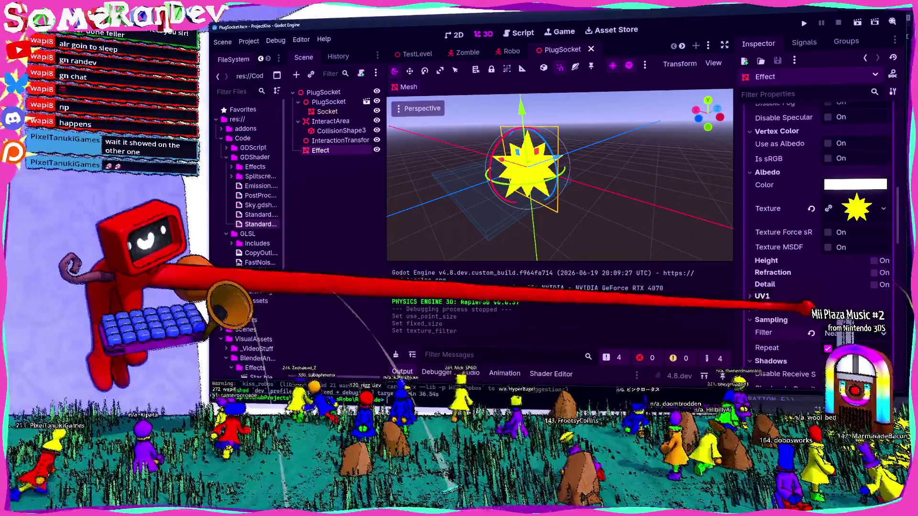
scroll(817, 286, "up", 5)
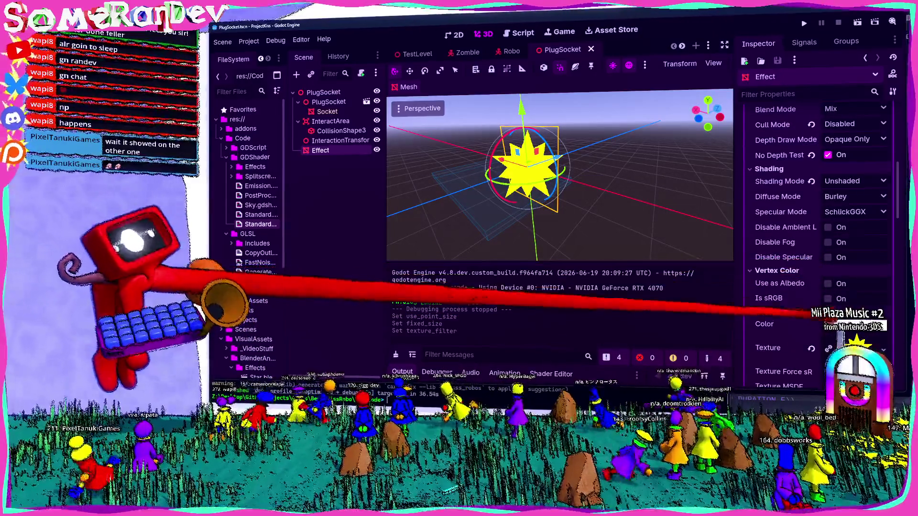
scroll(808, 316, "down", 2)
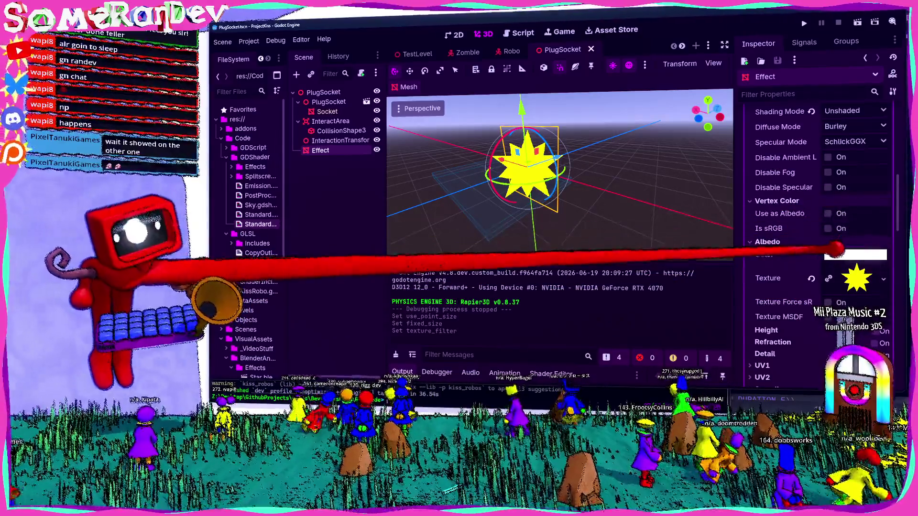
scroll(819, 271, "up", 3)
scroll(818, 271, "up", 3)
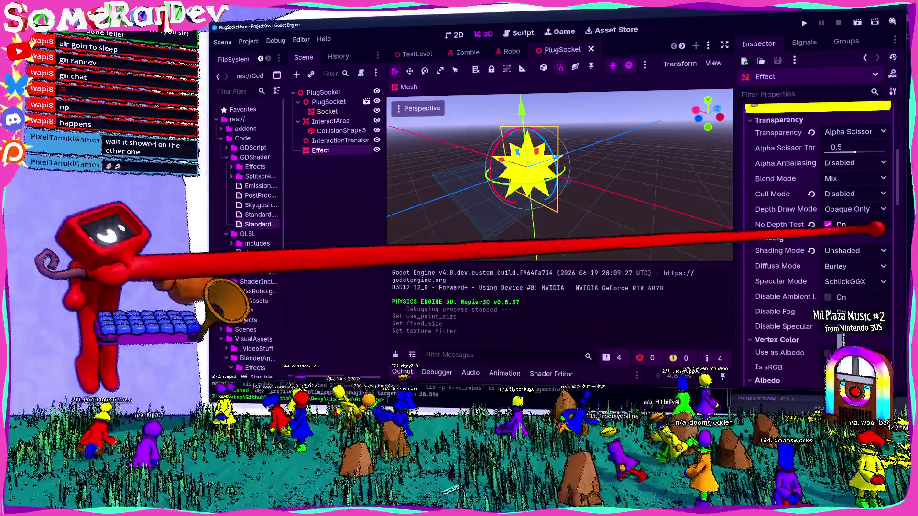
scroll(553, 188, "up", 3)
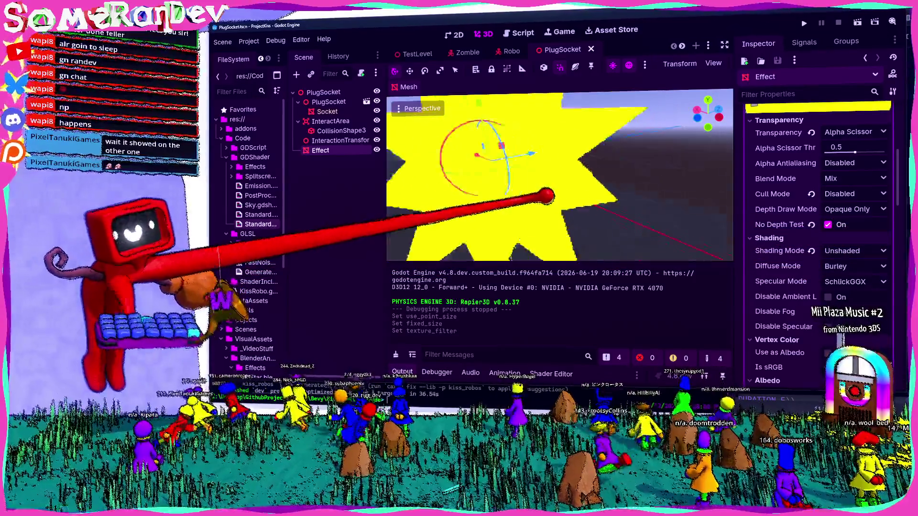
scroll(543, 191, "down", 2)
scroll(545, 195, "up", 3)
scroll(545, 195, "down", 5)
scroll(849, 226, "down", 10)
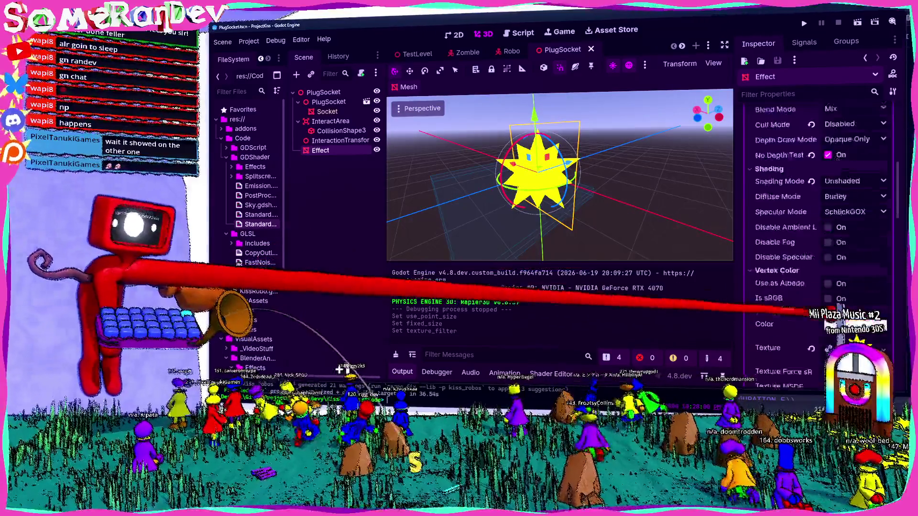
scroll(553, 195, "up", 4)
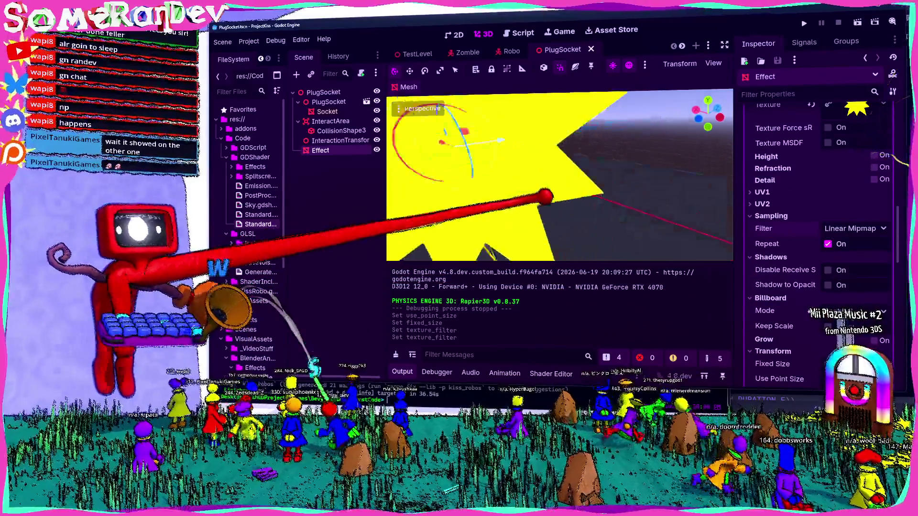
scroll(550, 197, "down", 4)
scroll(580, 159, "down", 2)
scroll(832, 273, "up", 3)
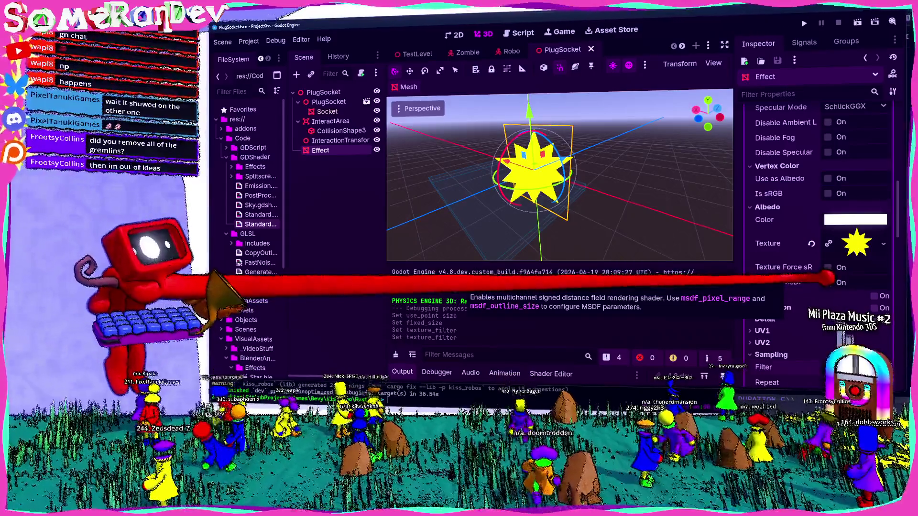
scroll(812, 282, "up", 5)
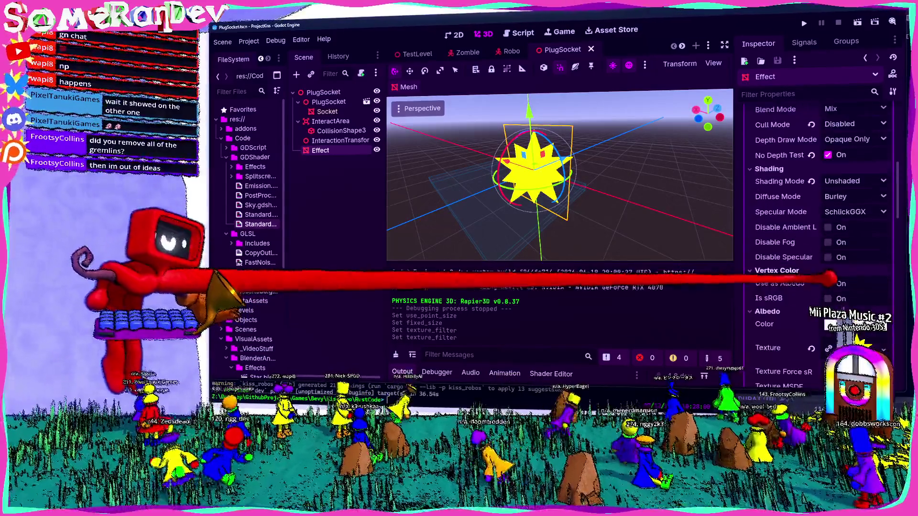
scroll(803, 259, "up", 5)
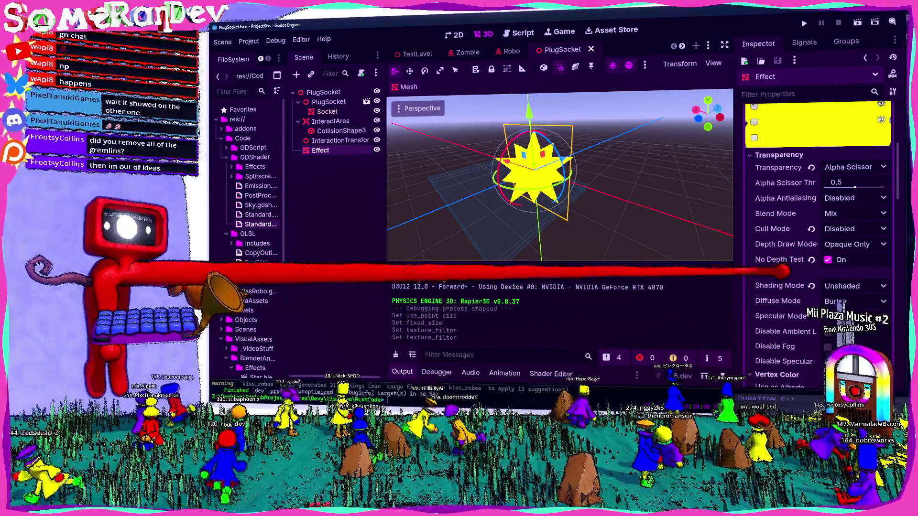
Set Alpha Scissor Threshold to 0.5, save, and check the star in TestLevel before returning to PlugSocket.
mouse_move(889, 182)
left_mouse_down()
mouse_move(825, 187)
mouse_move(887, 175)
left_mouse_up()
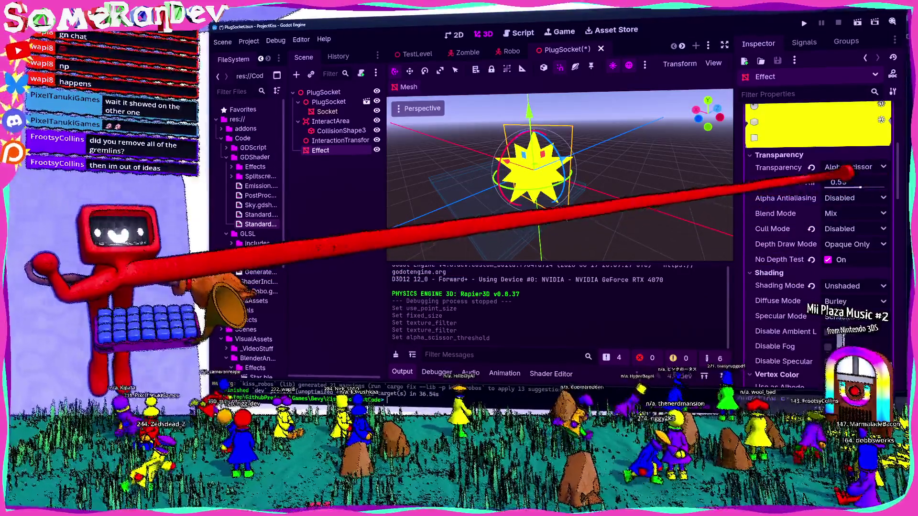
key("ctrl+s")
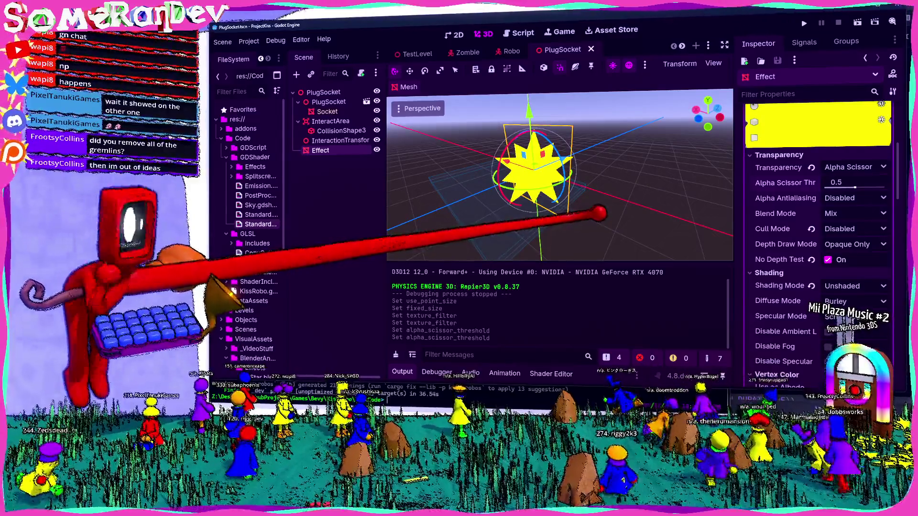
left_click(335, 140)
left_click(320, 150)
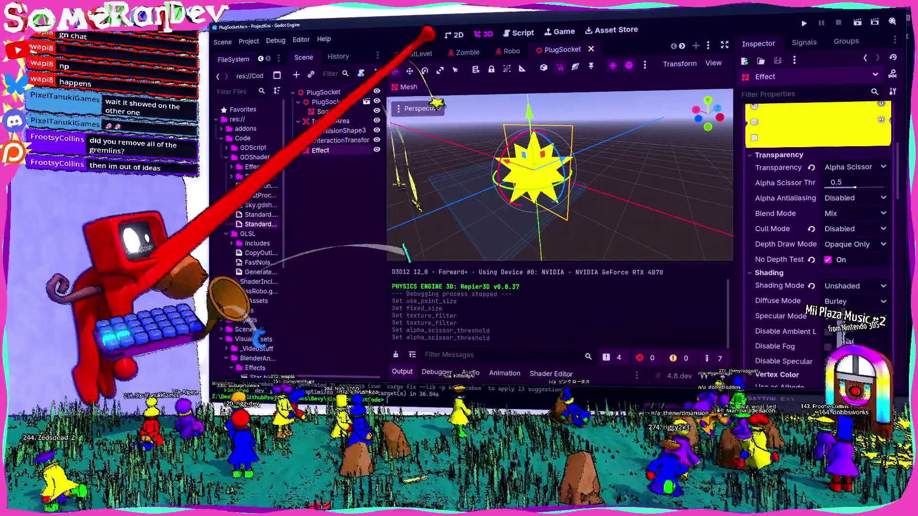
left_click(419, 53)
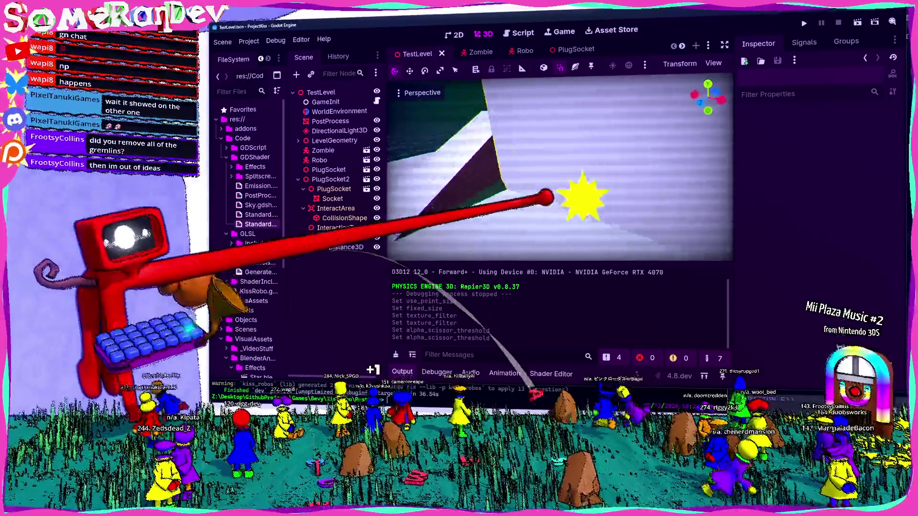
left_click(572, 49)
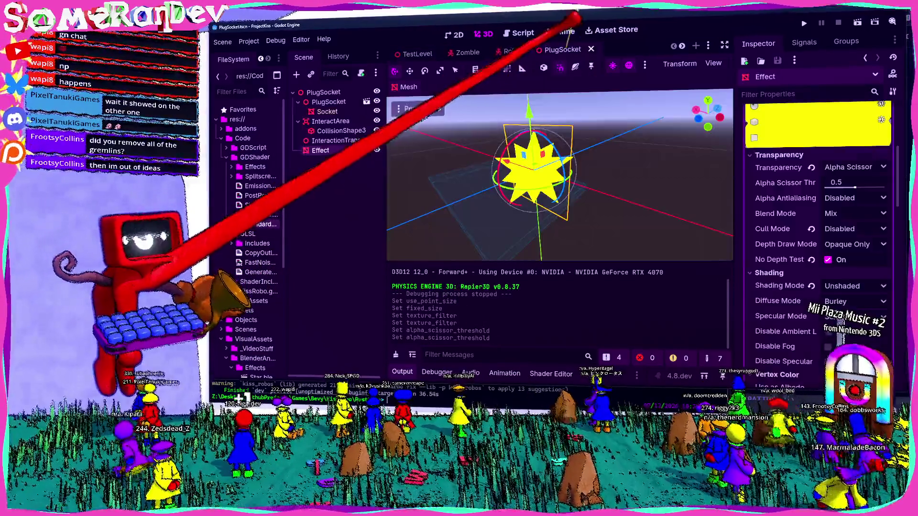
Adjust the Effect's Geometry LOD Bias, save PlugSocket, and switch to the TwitchSRD2026 editor.
scroll(812, 267, "up", 10)
left_click(861, 261)
scroll(813, 296, "down", 3)
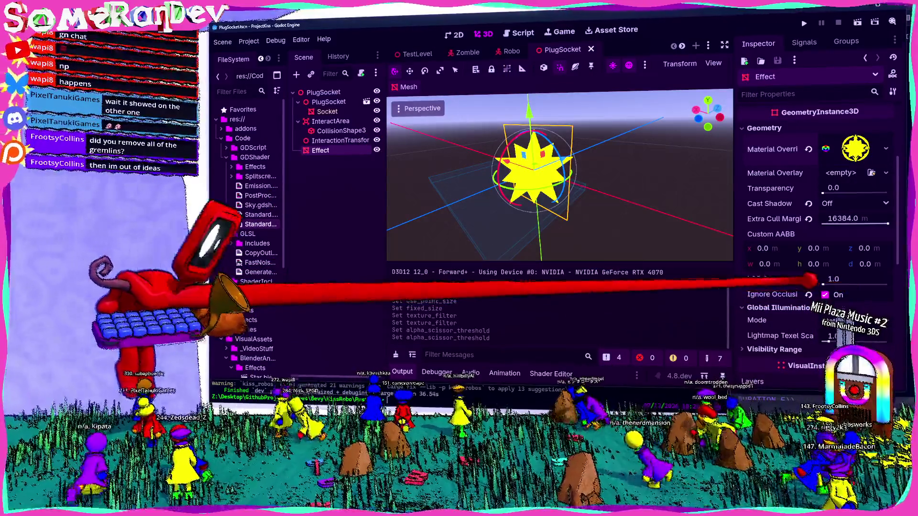
mouse_move(810, 281)
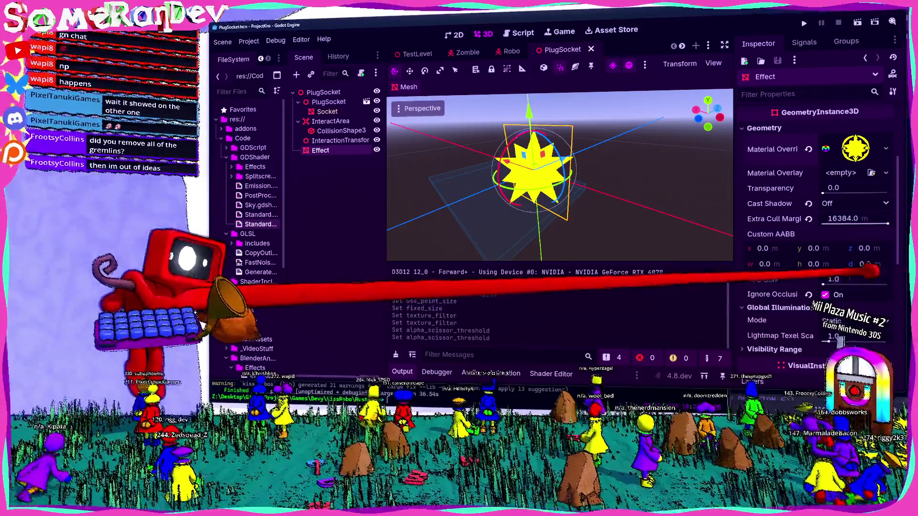
left_click(851, 280)
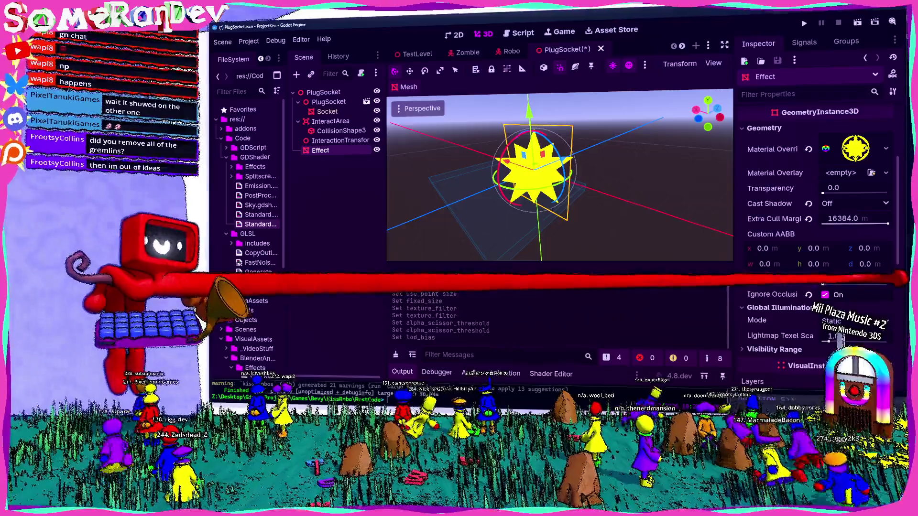
key("ctrl+s")
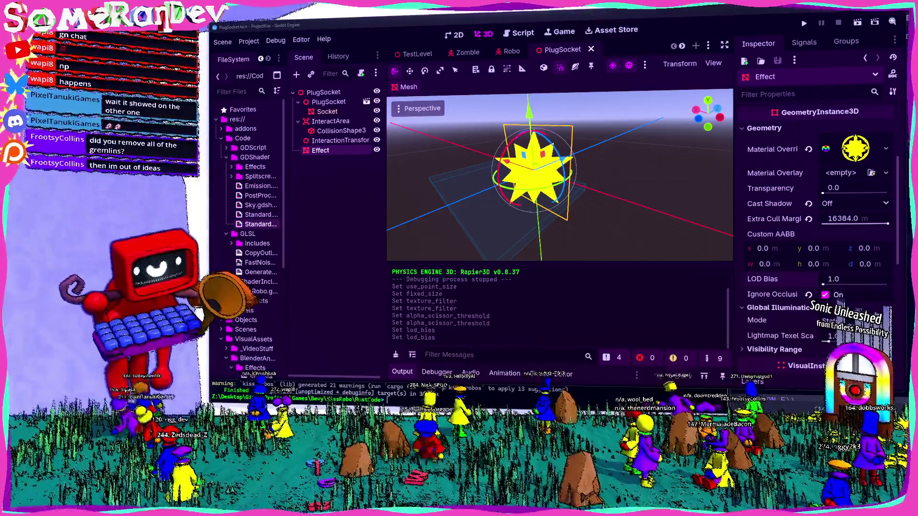
key("alt+Tab")
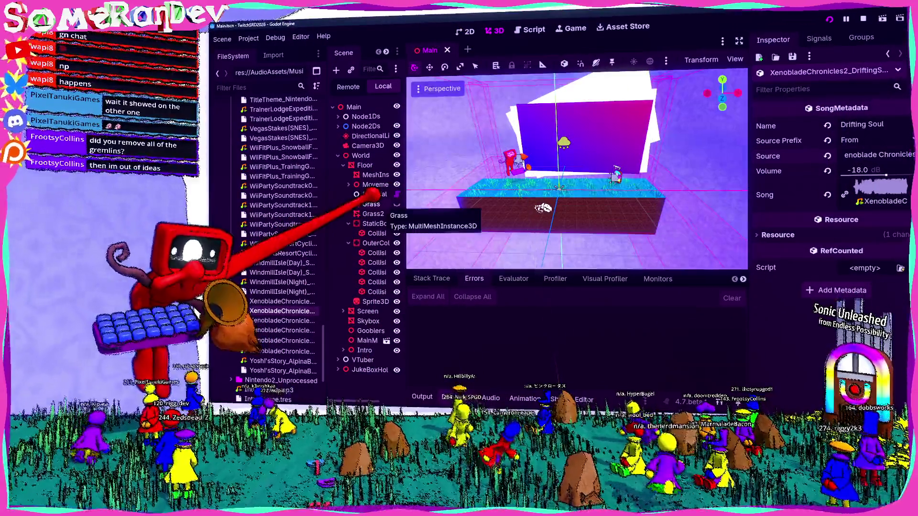
Rename the EndlessPossibility_SonicUnleashed .mp3 and .tres to SonicUnleashed_EndlessPossibility and open the mp3's import settings.
left_click_drag(327, 215, 365, 215)
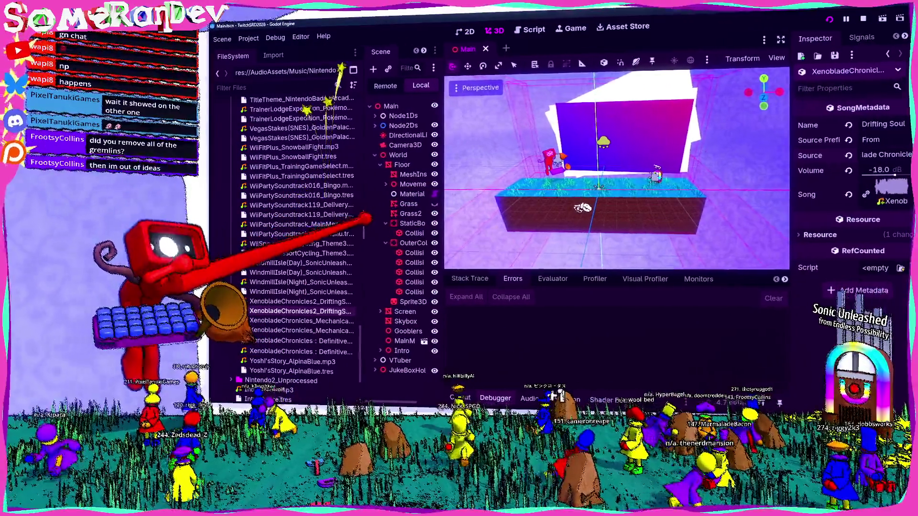
scroll(296, 229, "up", 10)
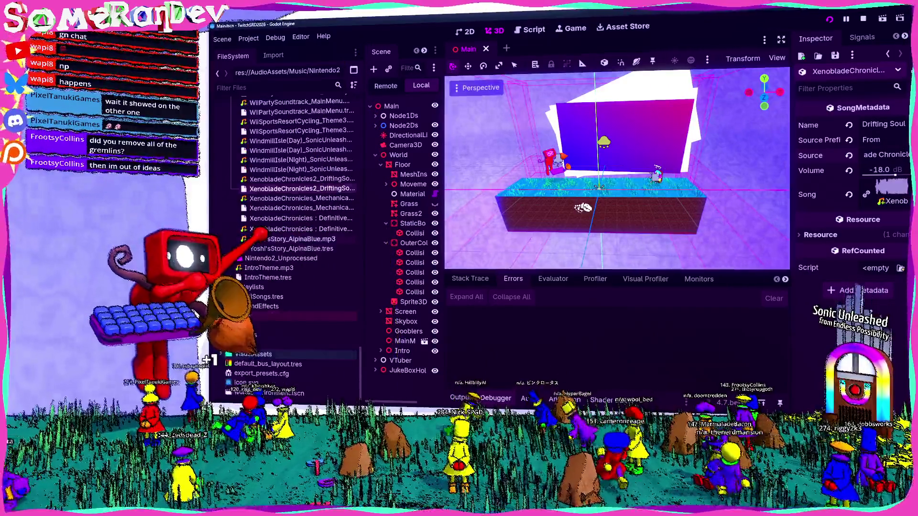
scroll(297, 230, "up", 15)
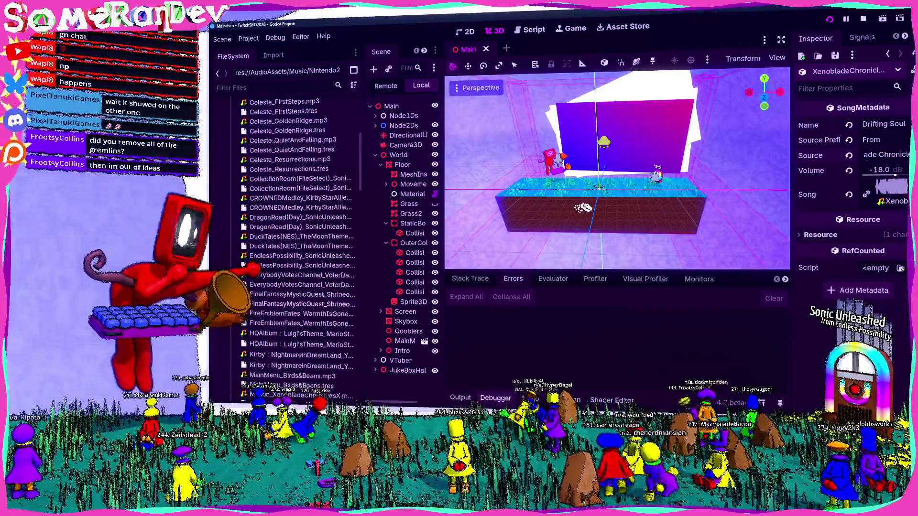
scroll(296, 239, "down", 5)
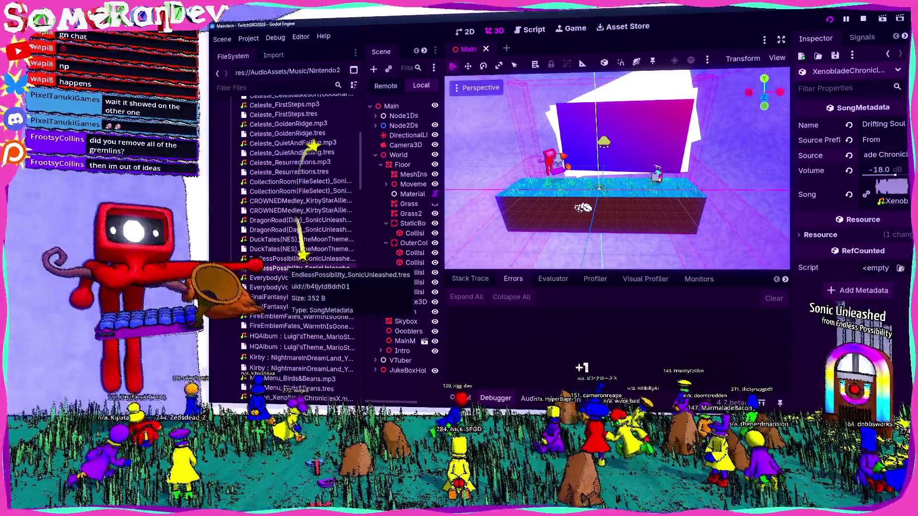
key("F2")
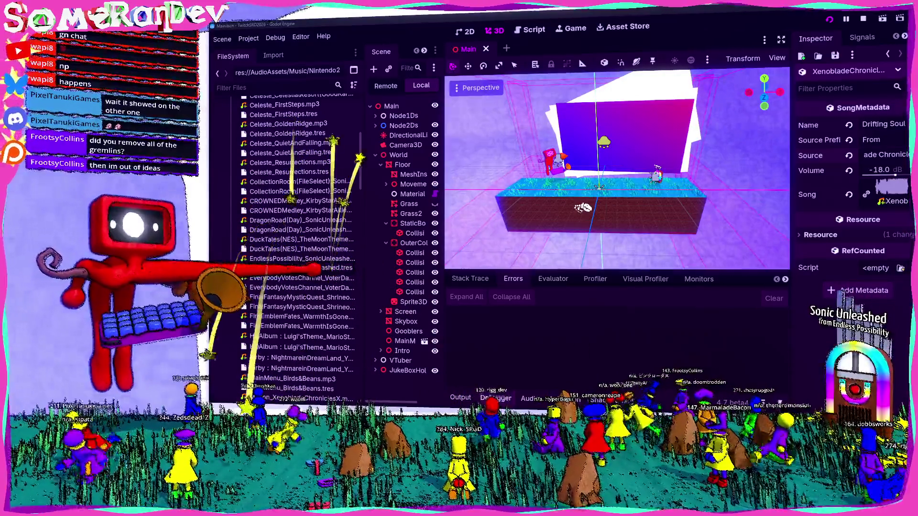
left_click_drag(291, 268, 349, 267)
key("BackSpace")
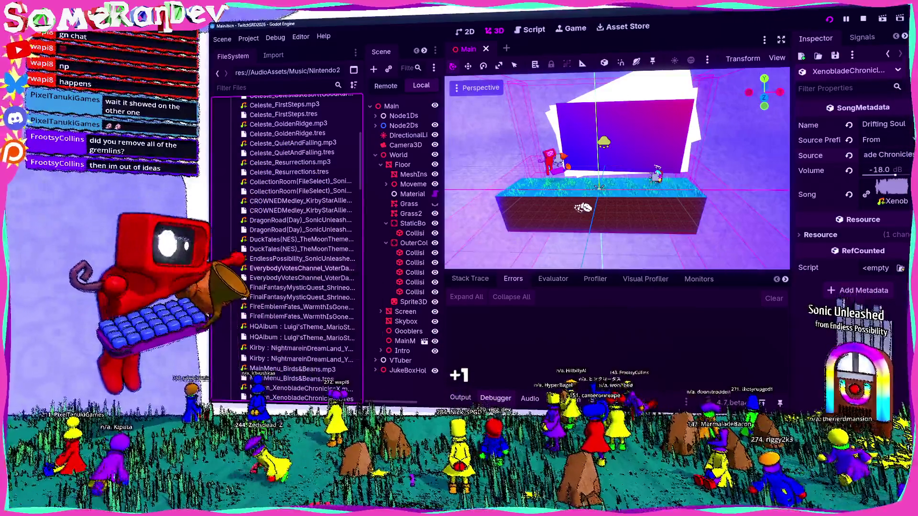
left_click(292, 259)
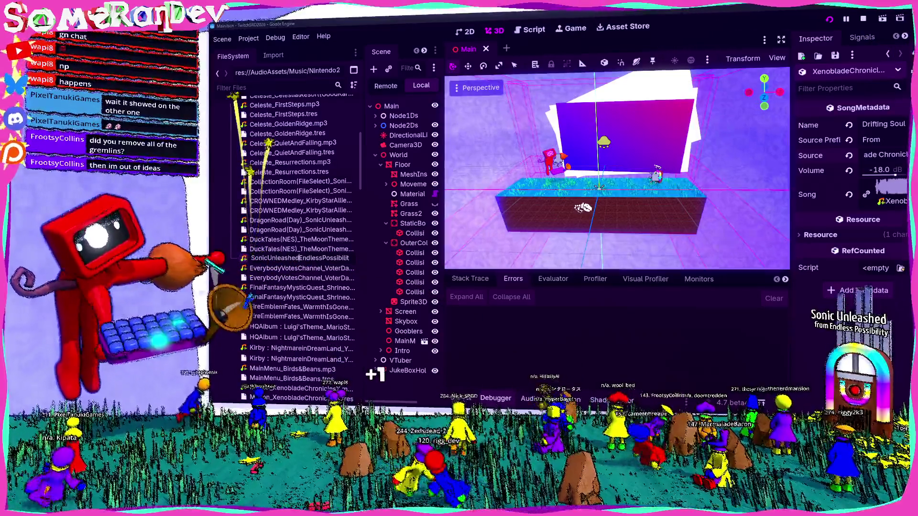
key("Return")
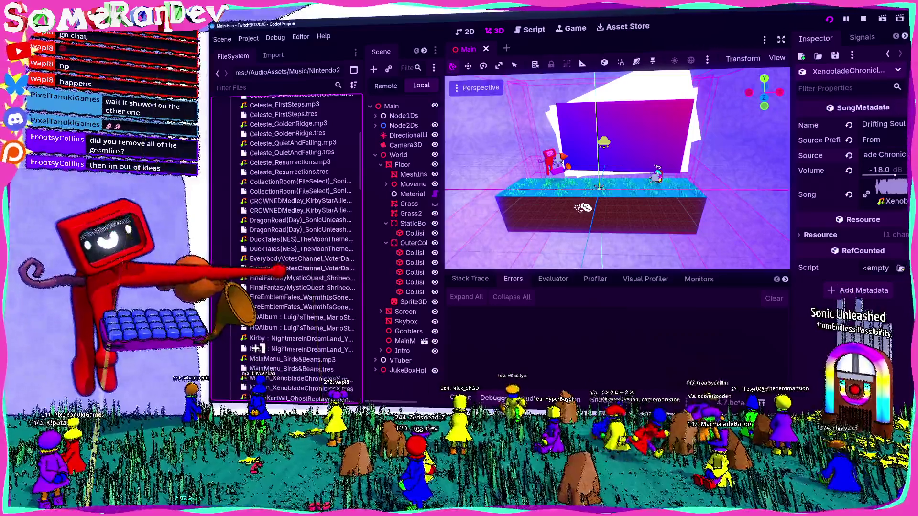
scroll(296, 215, "down", 2)
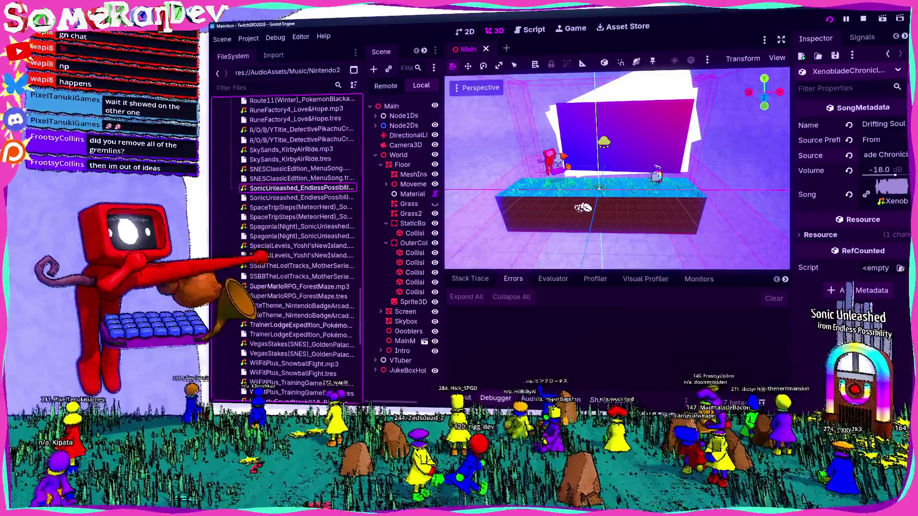
double_click(287, 187)
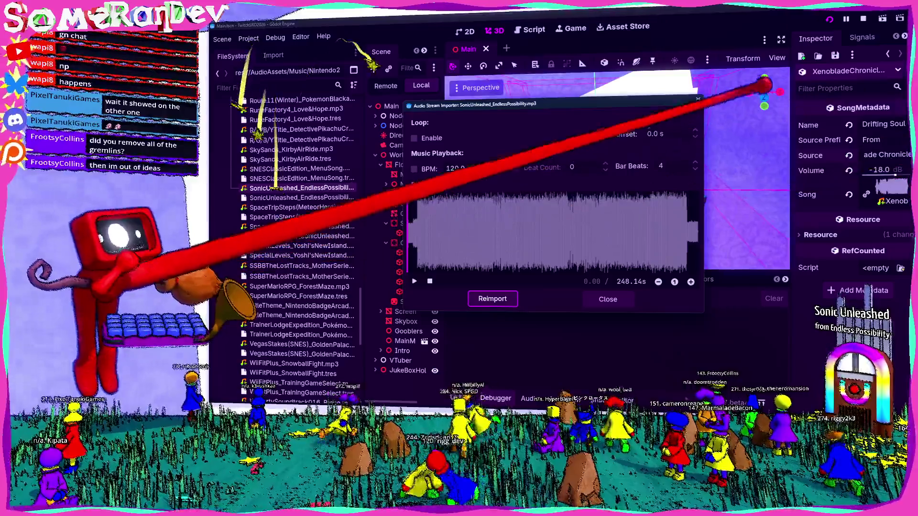
Close the mp3 import settings, inspect the song's .tres resource, and switch back to the ProjectKiss editor.
key("Escape")
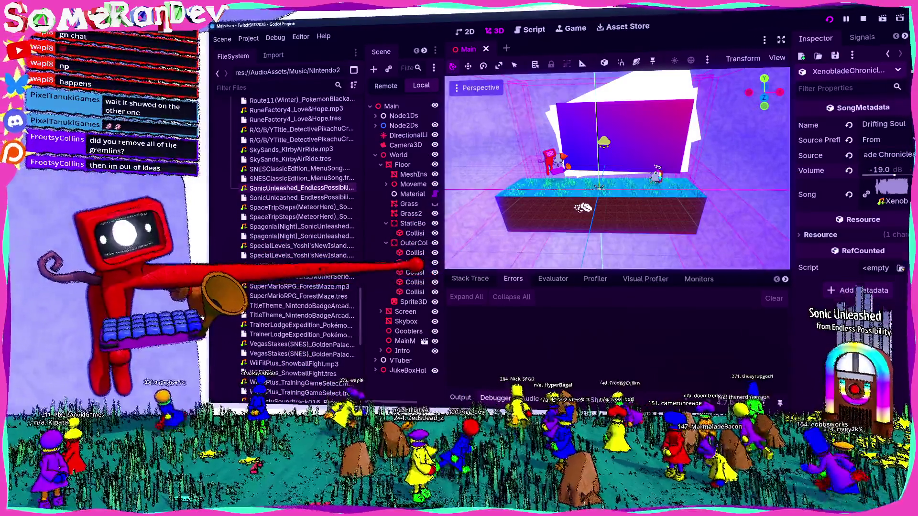
left_click(301, 197)
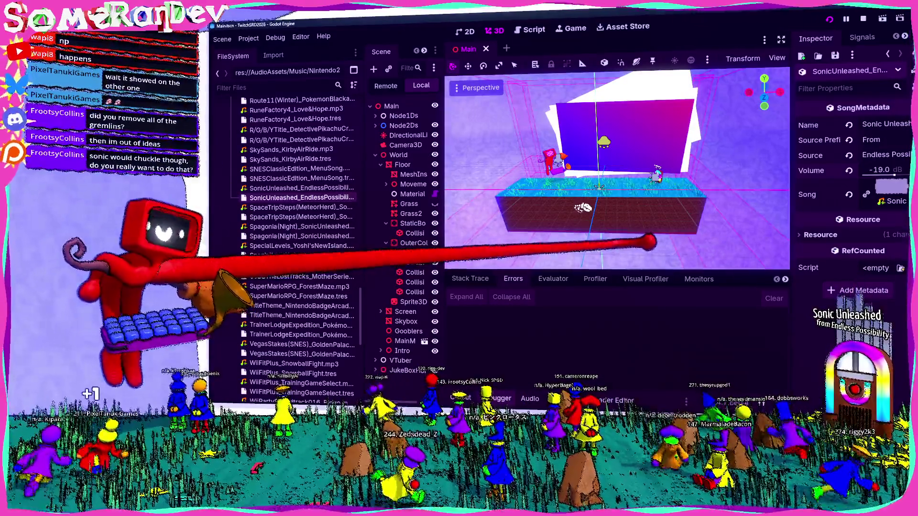
key("alt+Tab")
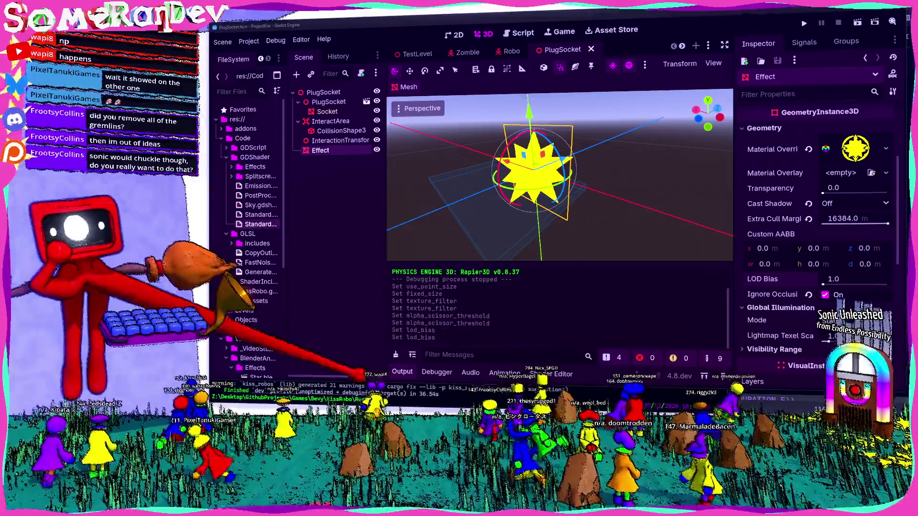
Select the Effect node and orbit around the star from several angles, then open TestLevel.
left_click(402, 371)
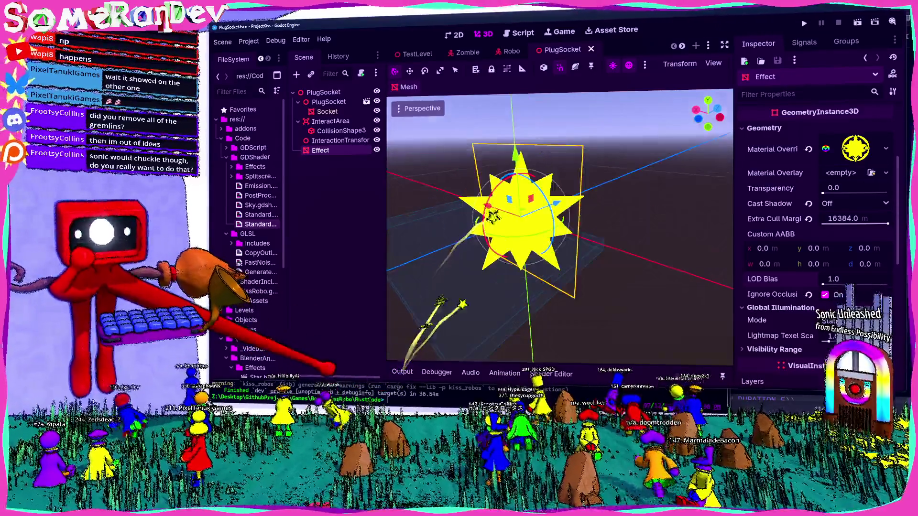
left_click(298, 174)
left_click(320, 150)
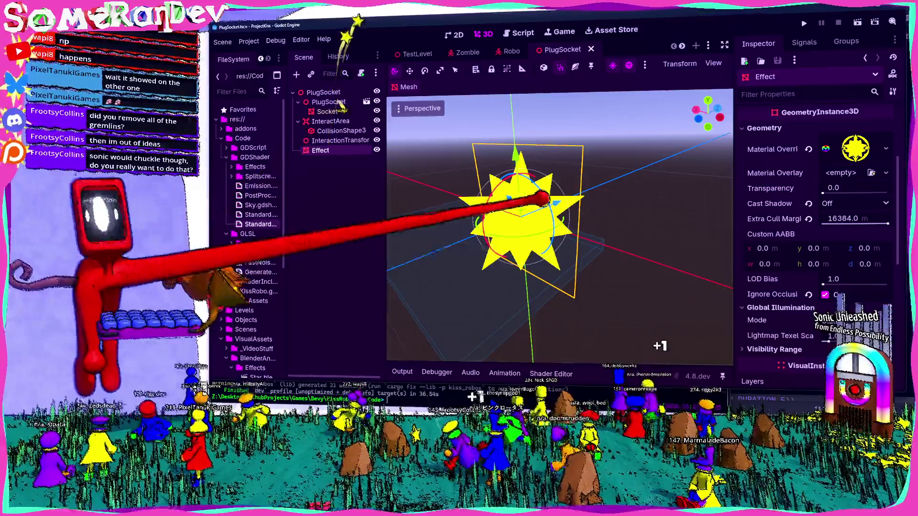
mouse_move(541, 195)
left_mouse_down()
mouse_move(553, 195)
mouse_move(549, 214)
mouse_move(498, 219)
mouse_move(547, 195)
mouse_move(545, 205)
mouse_move(542, 195)
left_mouse_up()
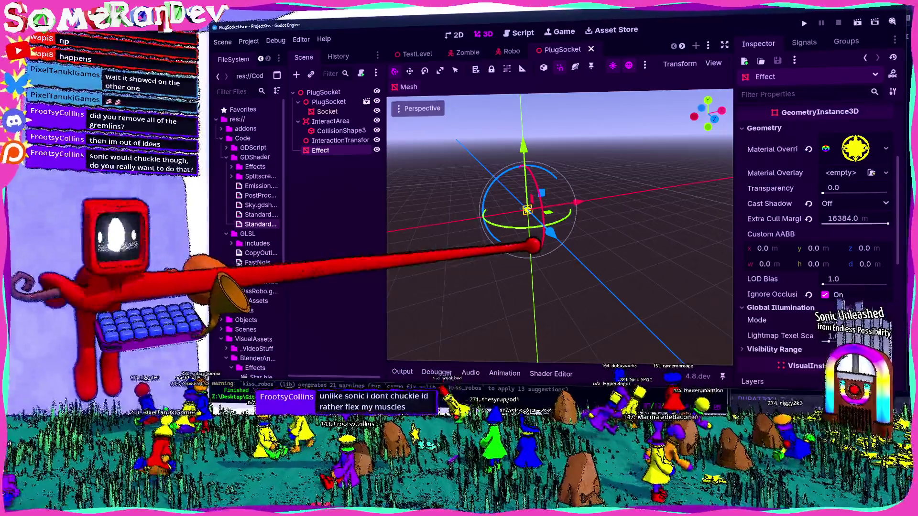
mouse_move(578, 282)
left_mouse_down()
mouse_move(553, 188)
mouse_move(540, 195)
left_mouse_up()
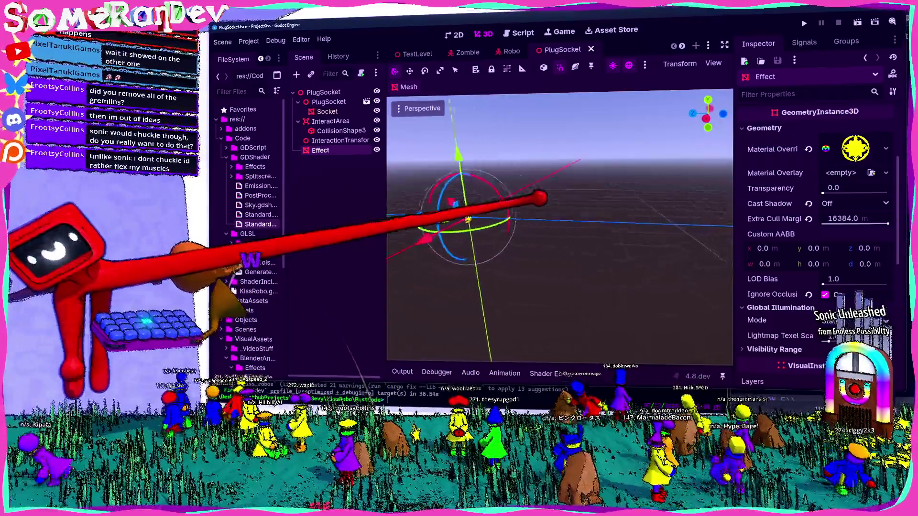
mouse_move(541, 195)
left_mouse_down()
mouse_move(548, 195)
mouse_move(593, 272)
left_mouse_up()
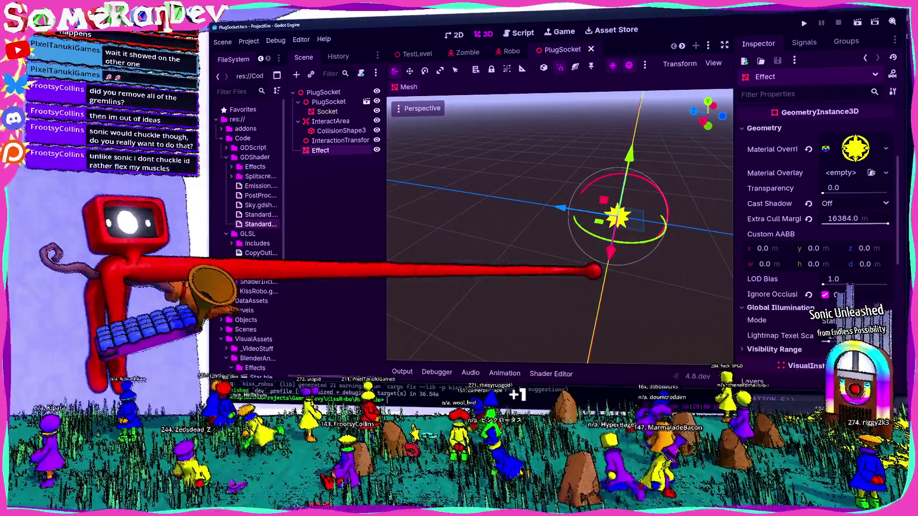
left_click(416, 54)
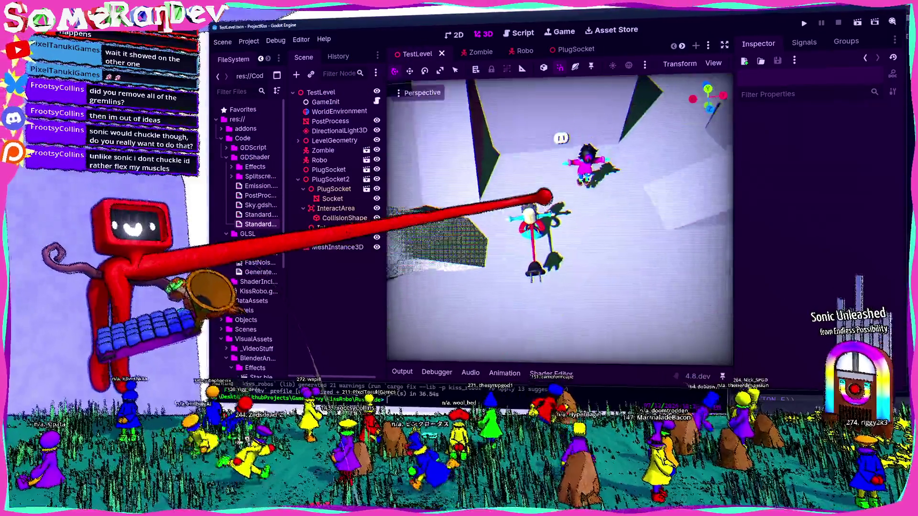
mouse_move(547, 196)
left_mouse_down()
mouse_move(564, 181)
mouse_move(560, 195)
left_mouse_up()
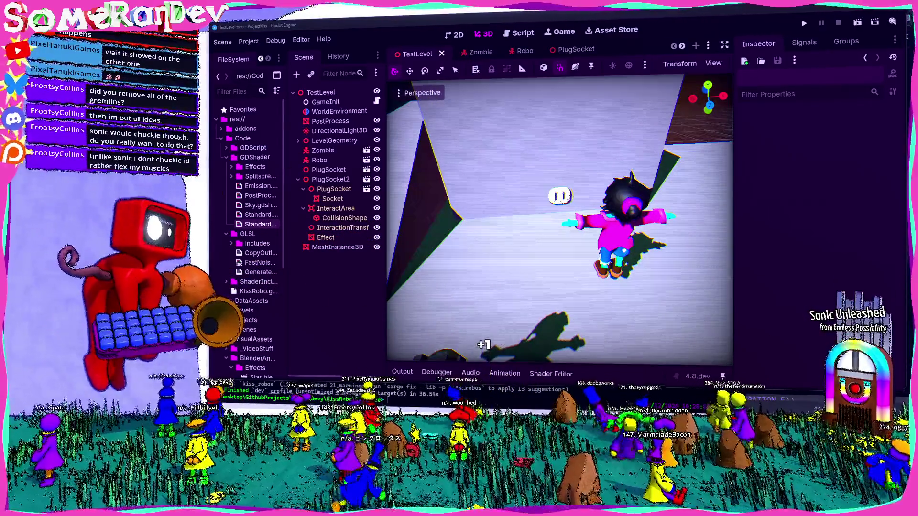
mouse_move(559, 196)
left_mouse_down()
mouse_move(537, 205)
mouse_move(614, 311)
mouse_move(536, 195)
mouse_move(543, 211)
mouse_move(543, 196)
left_mouse_up()
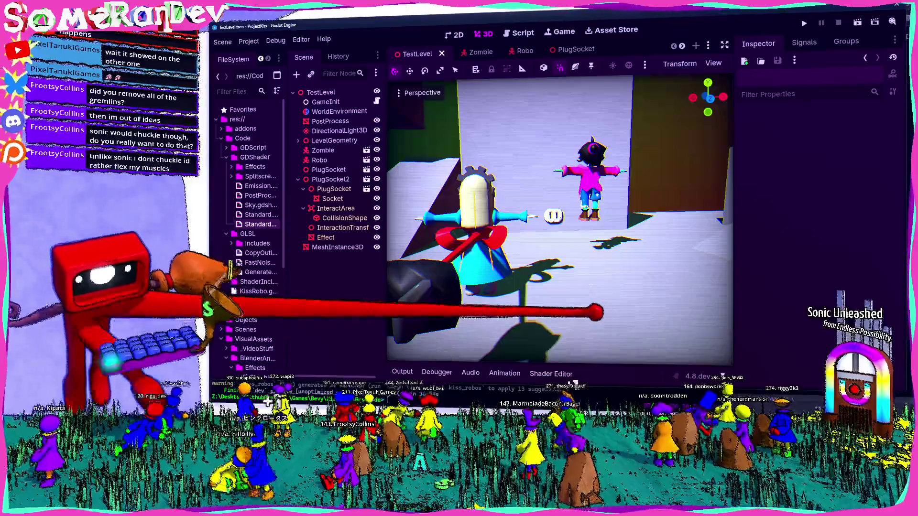
left_click_drag(383, 131, 393, 131)
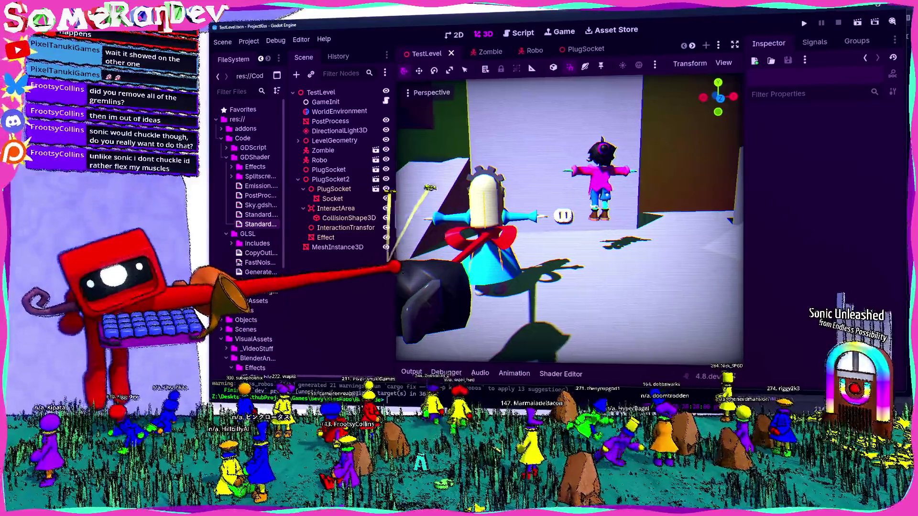
left_click_drag(286, 143, 308, 143)
left_click(340, 159)
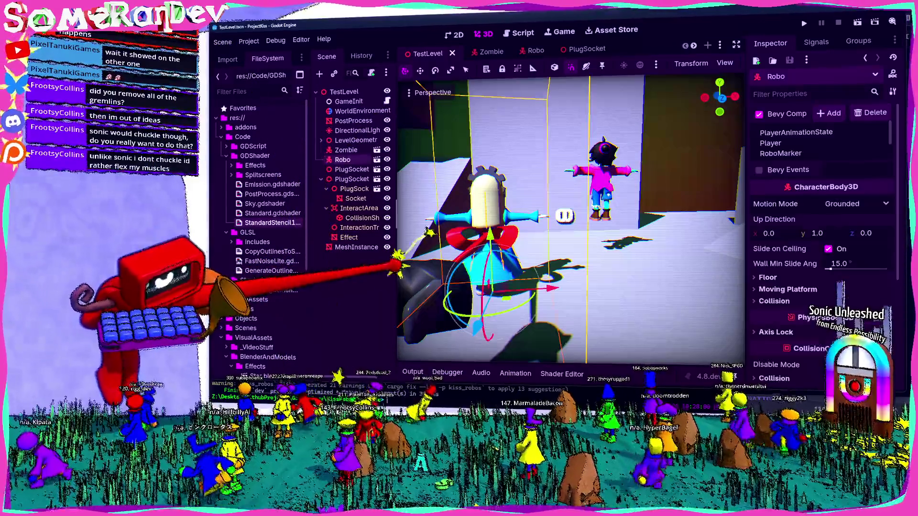
left_click_drag(396, 189, 407, 189)
left_click(478, 143)
scroll(583, 220, "up", 3)
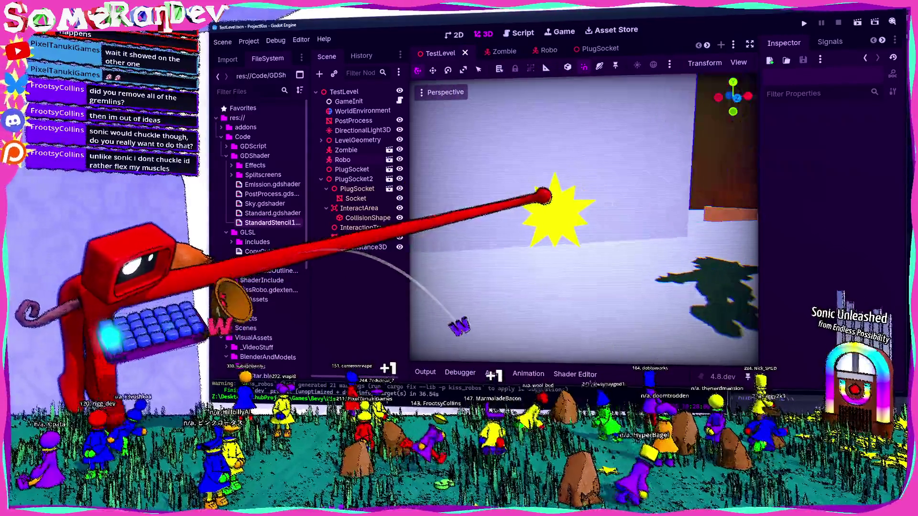
key("w")
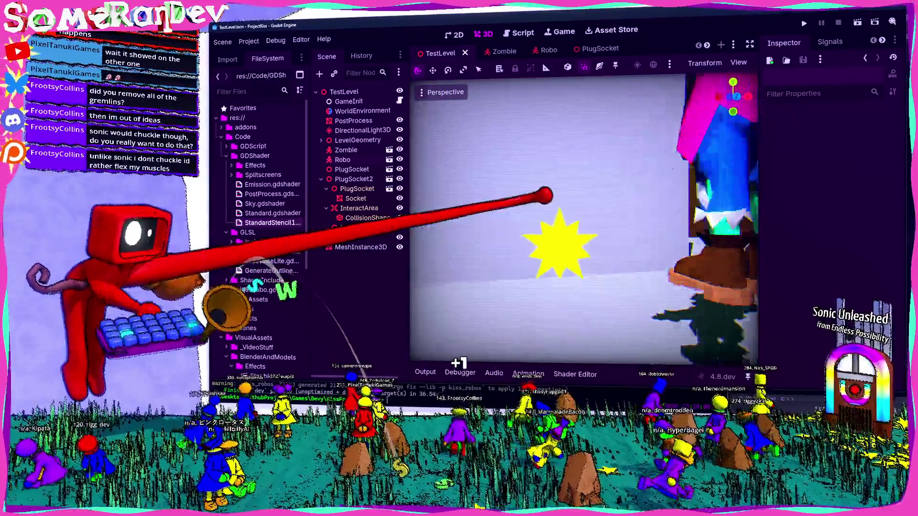
scroll(583, 219, "down", 3)
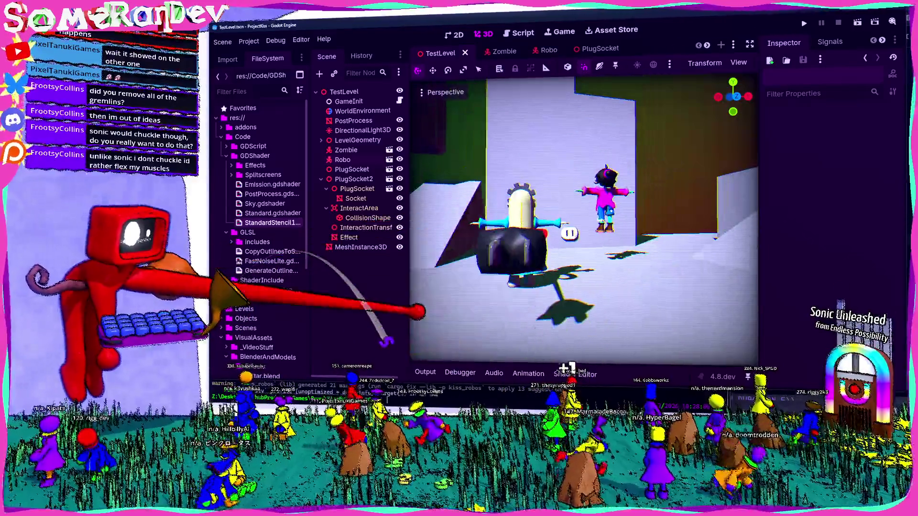
key("w")
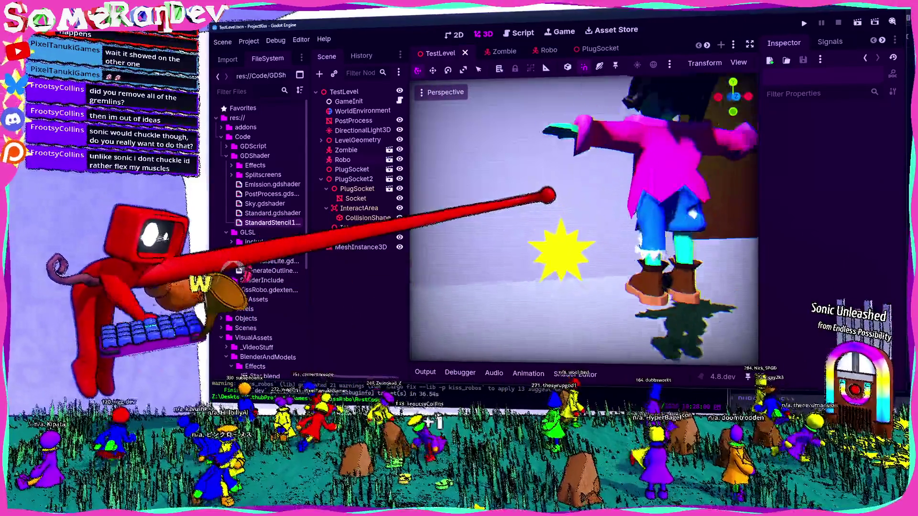
scroll(583, 220, "down", 3)
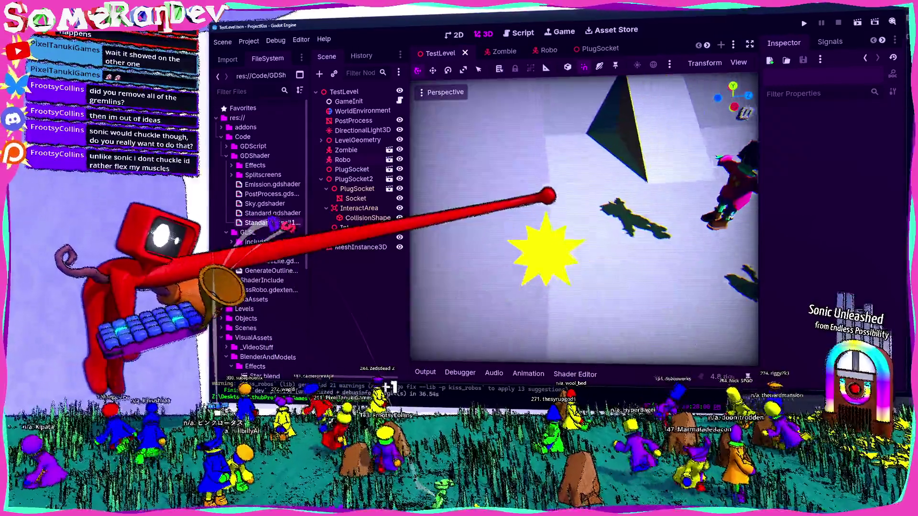
left_click(349, 237)
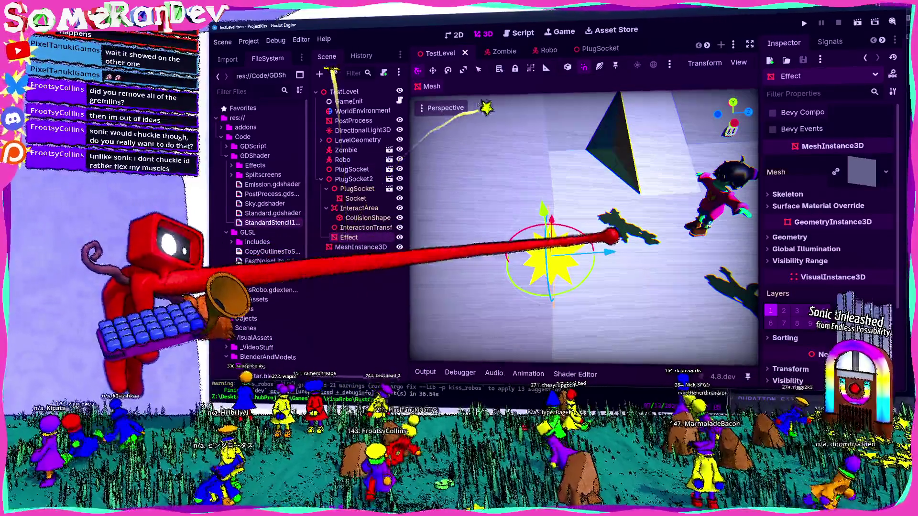
left_click_drag(614, 254, 696, 270)
key("w")
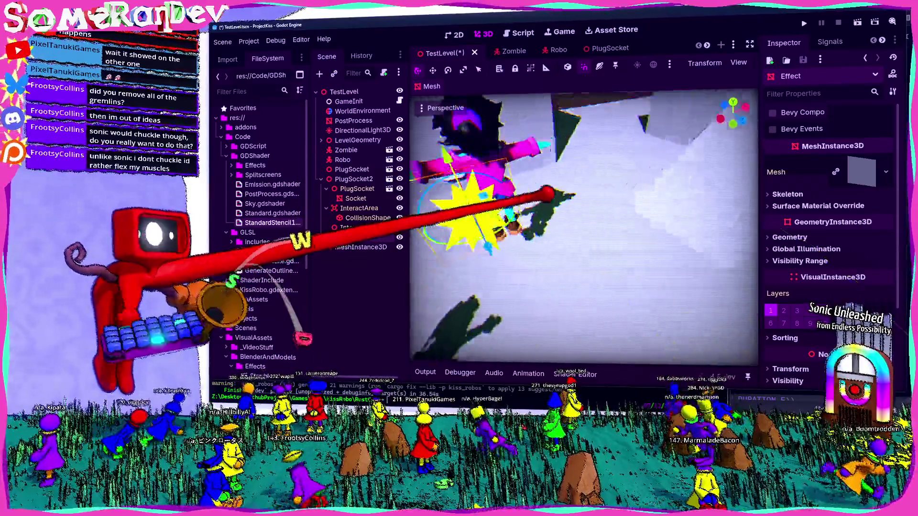
key("a")
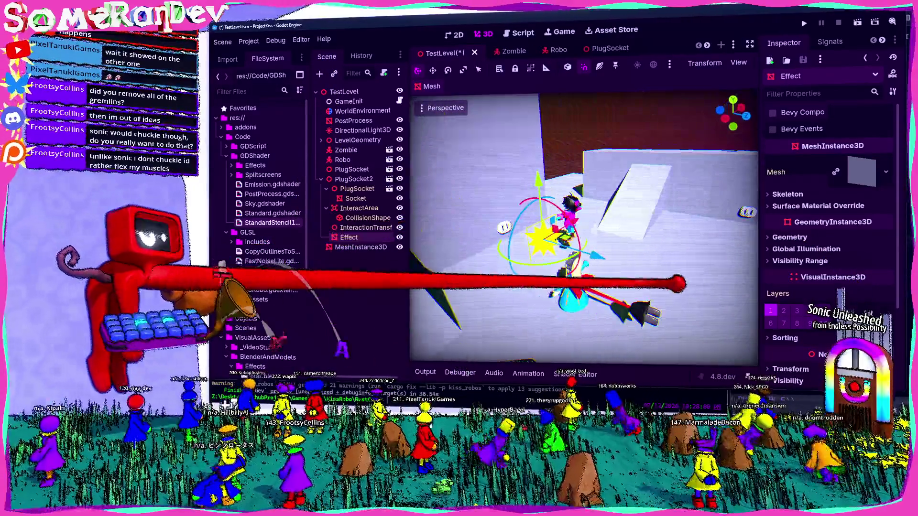
key("d")
key("w")
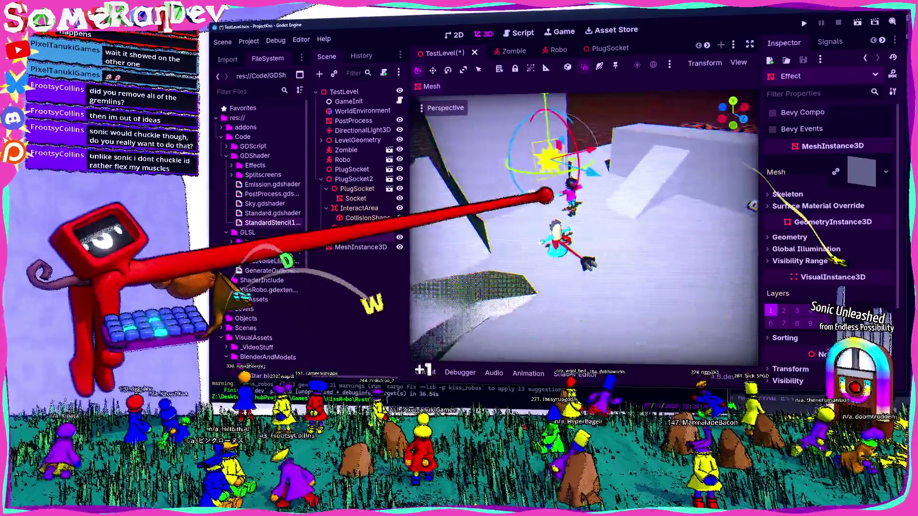
key("w")
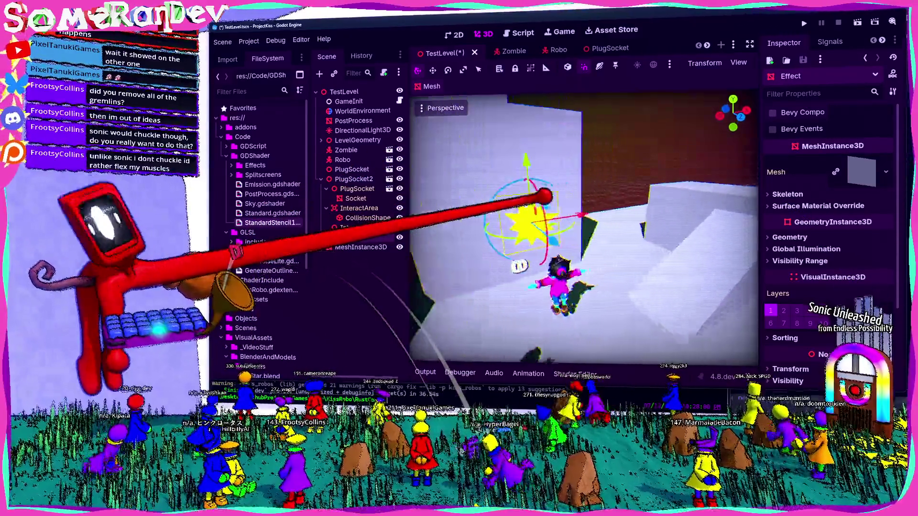
key("s")
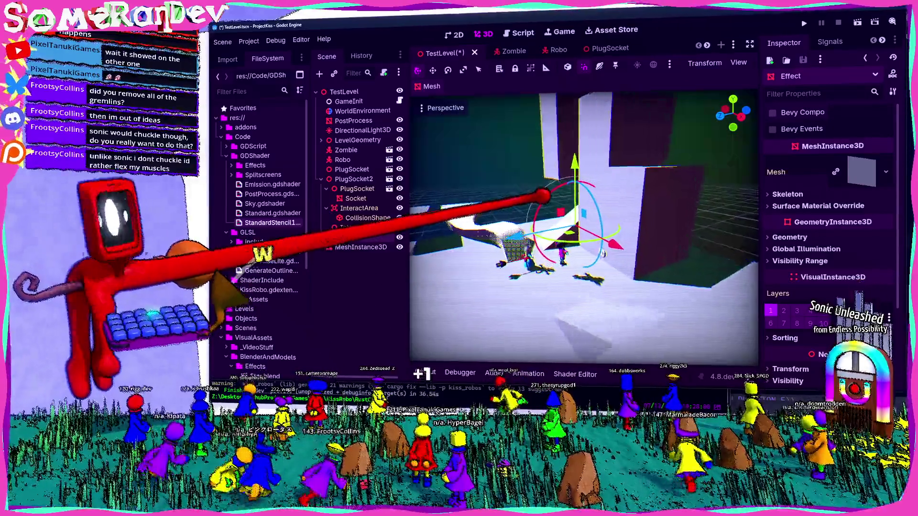
key("w")
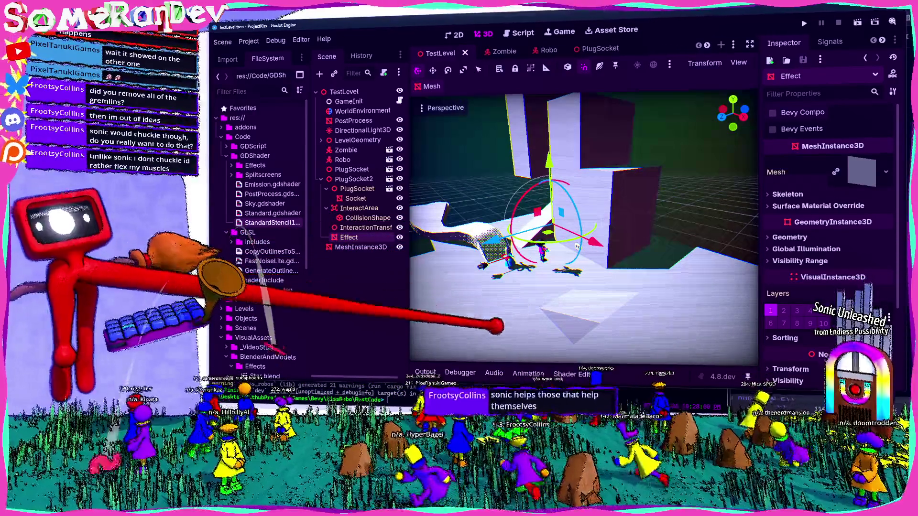
key("w")
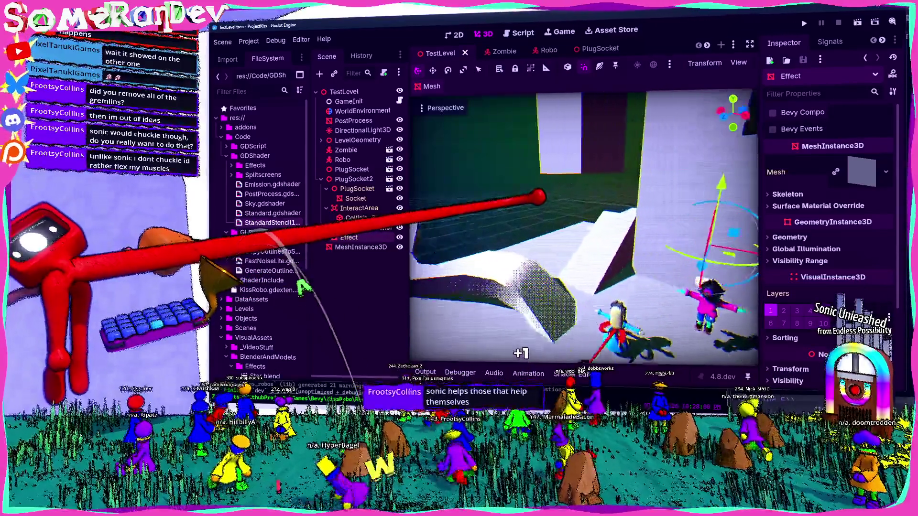
key("w")
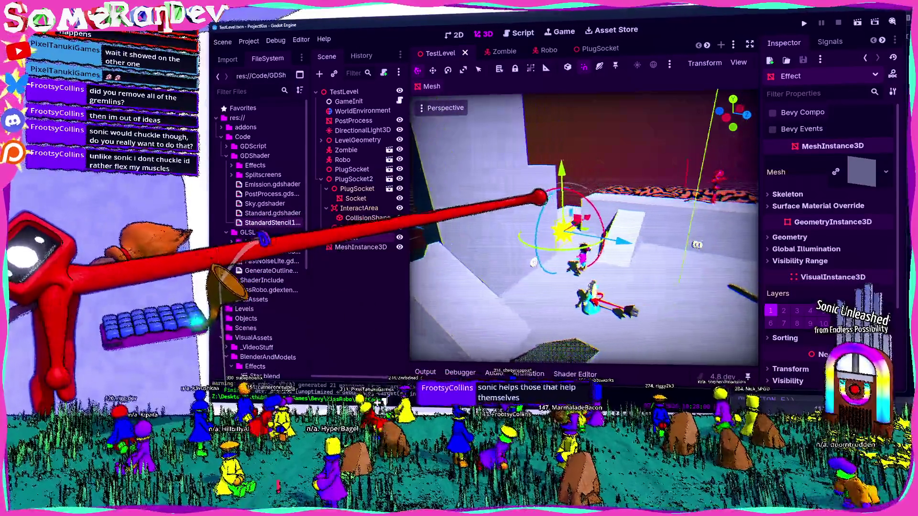
key("w")
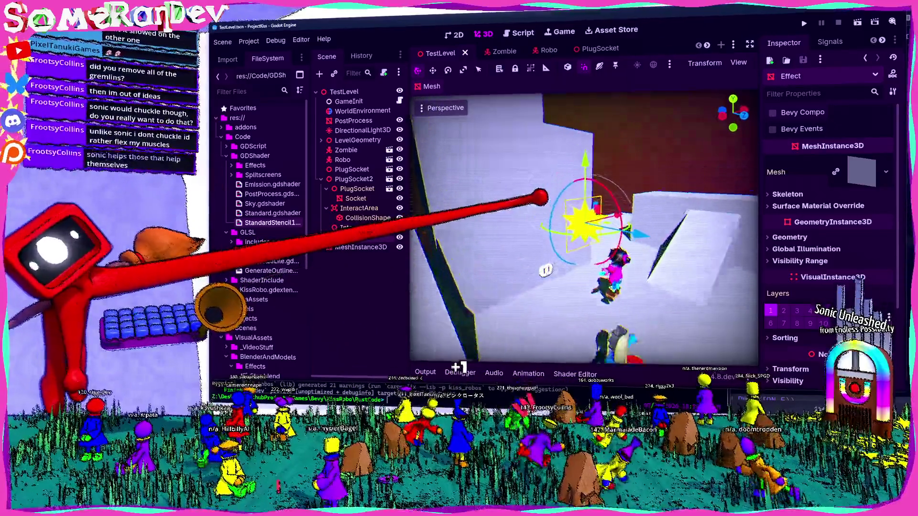
key("w")
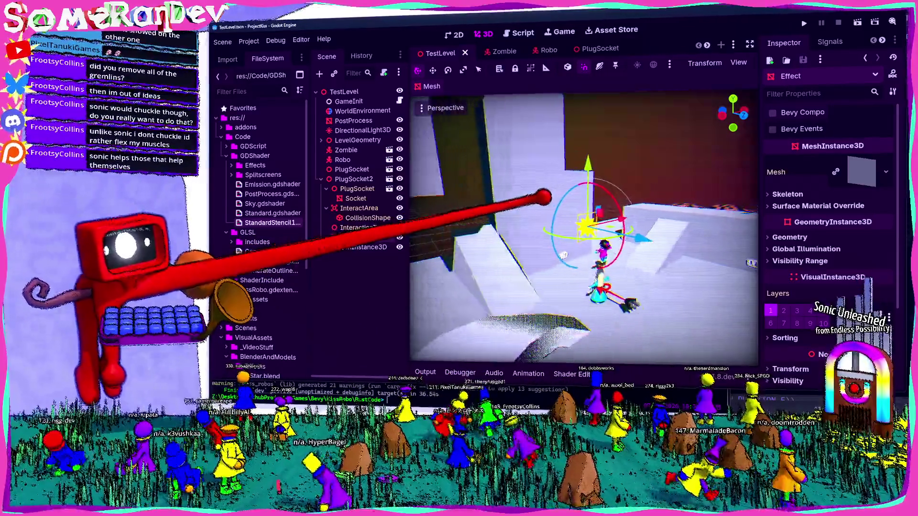
key("w")
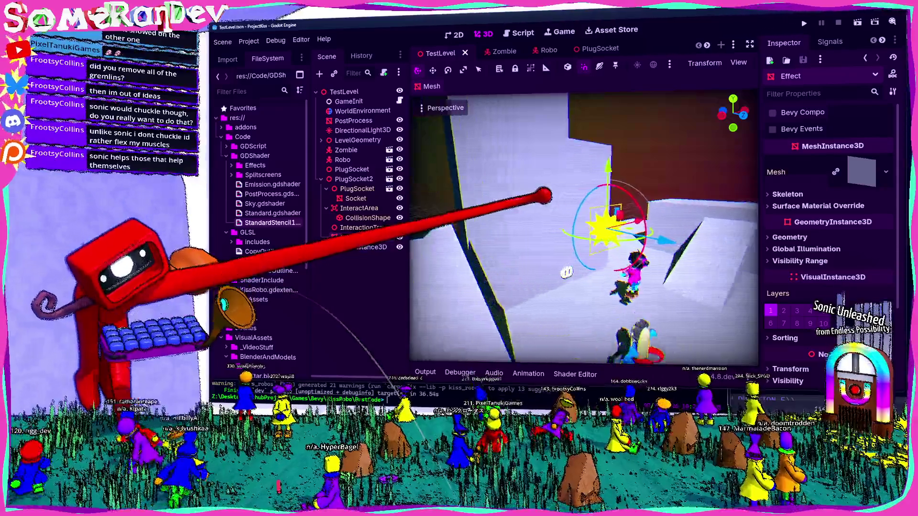
key("w")
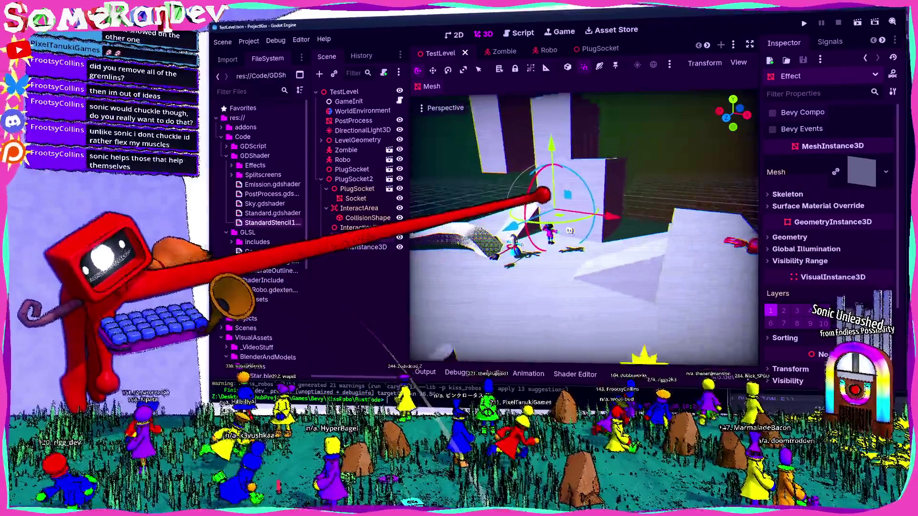
key("w")
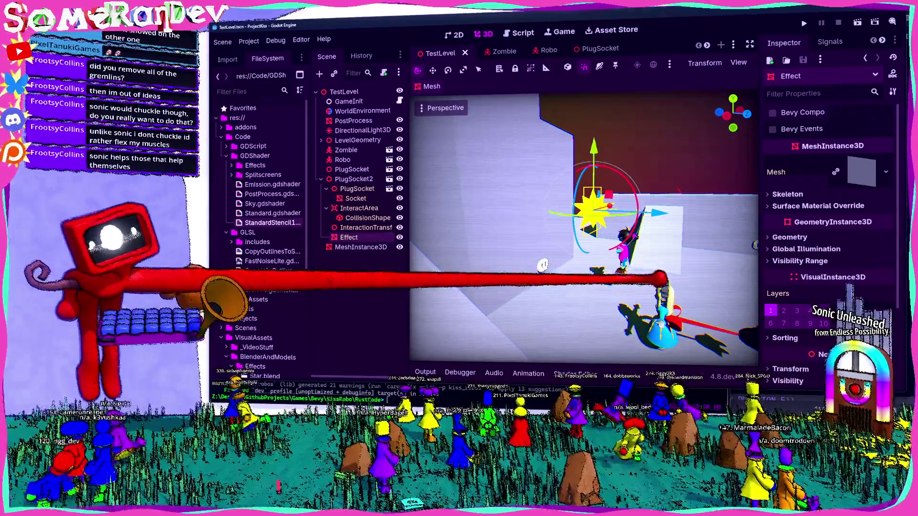
key("d")
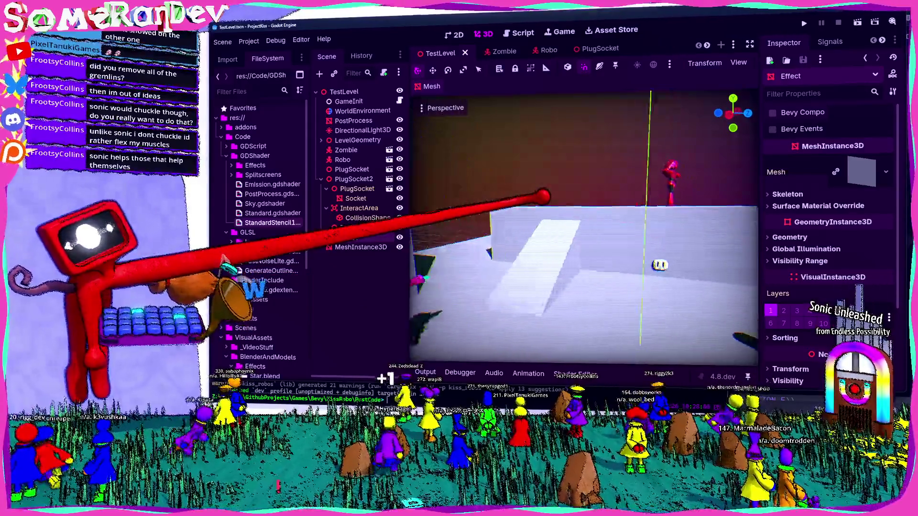
key("a")
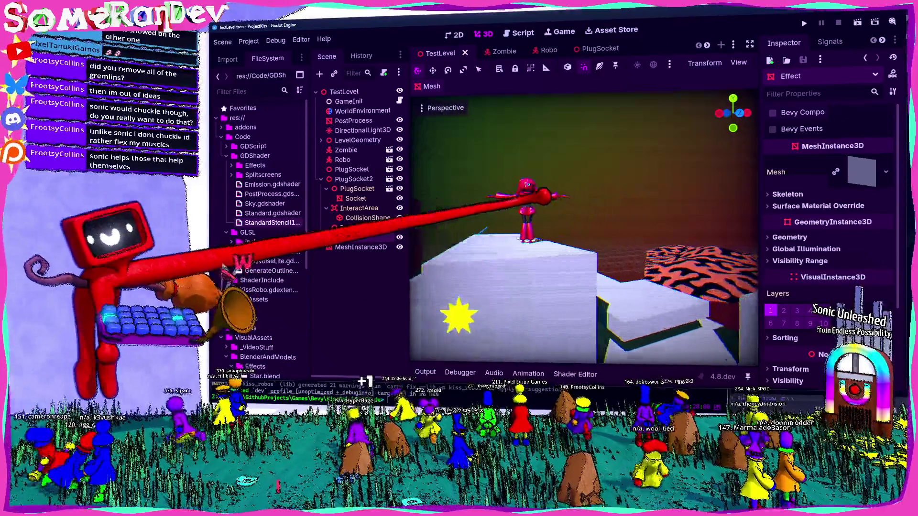
key("d")
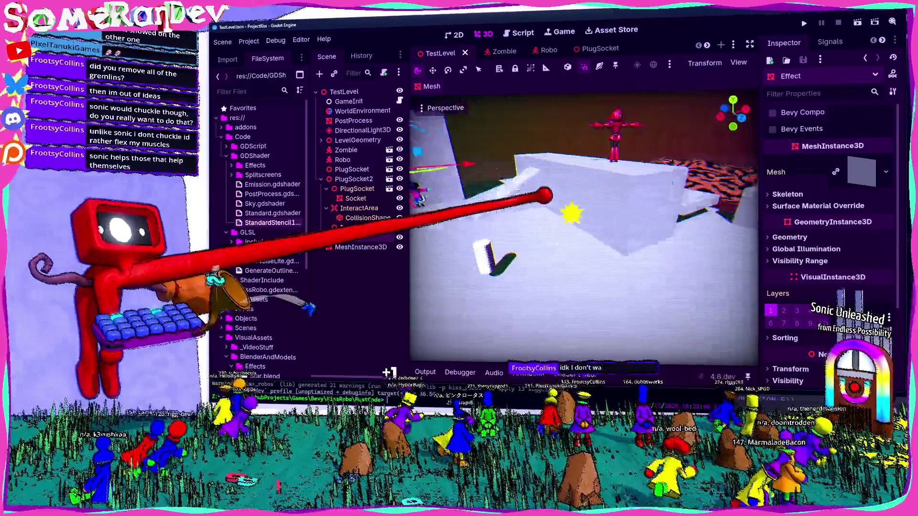
key("w")
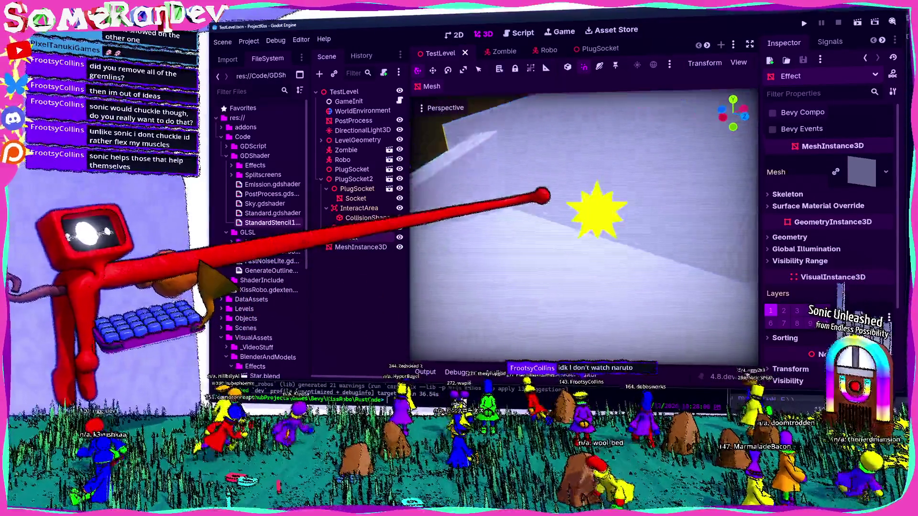
key("w")
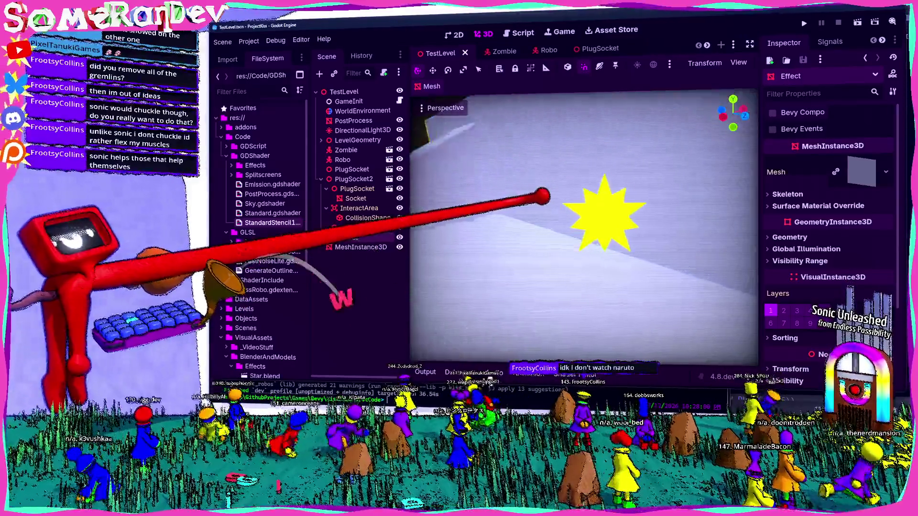
key("s")
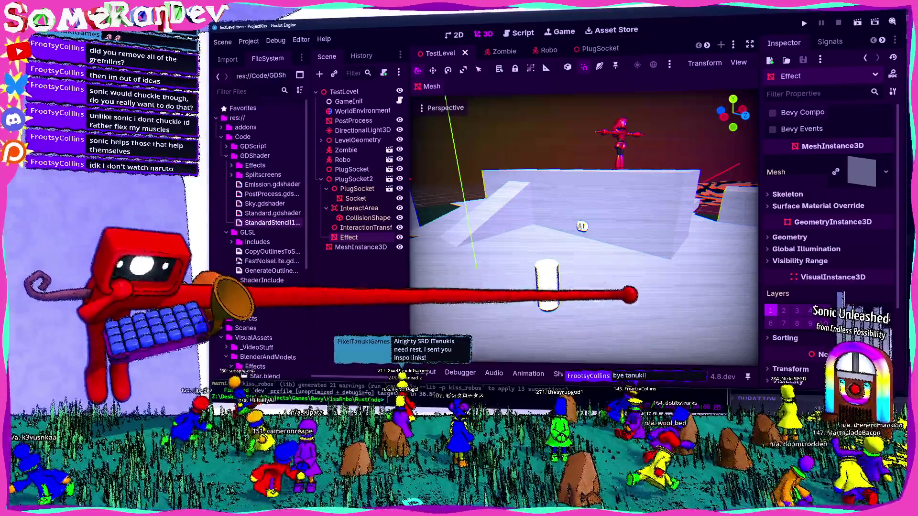
key("w")
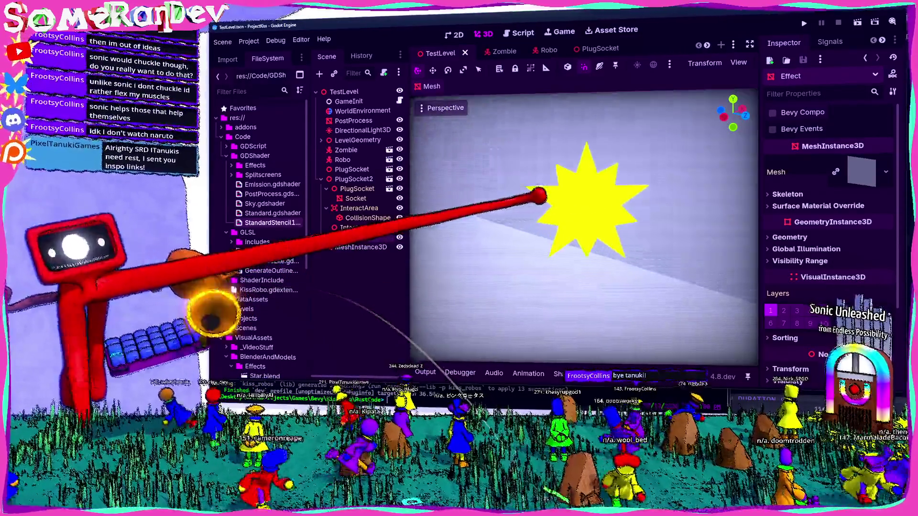
key("w")
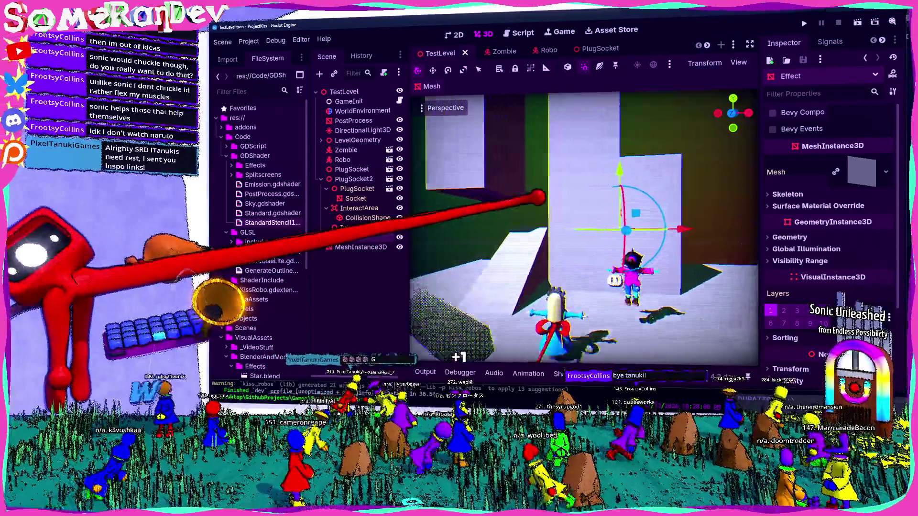
key("s")
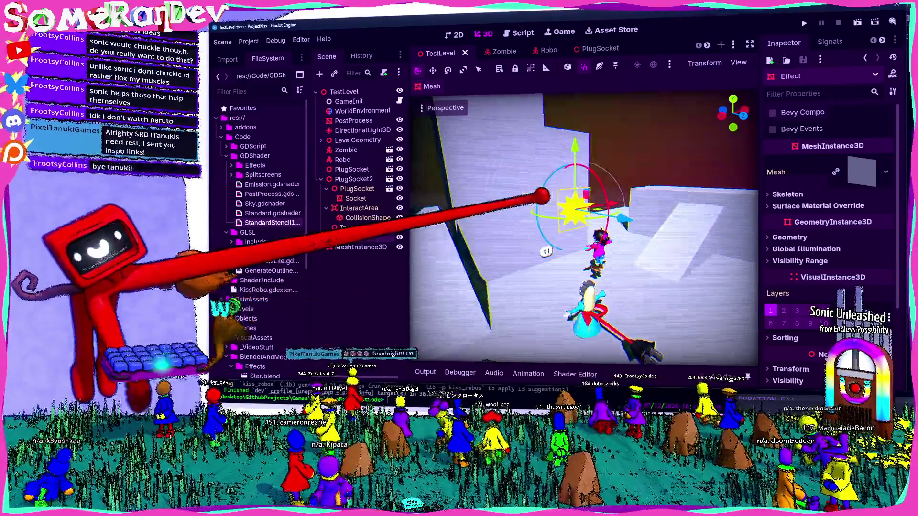
key("w")
key("w")
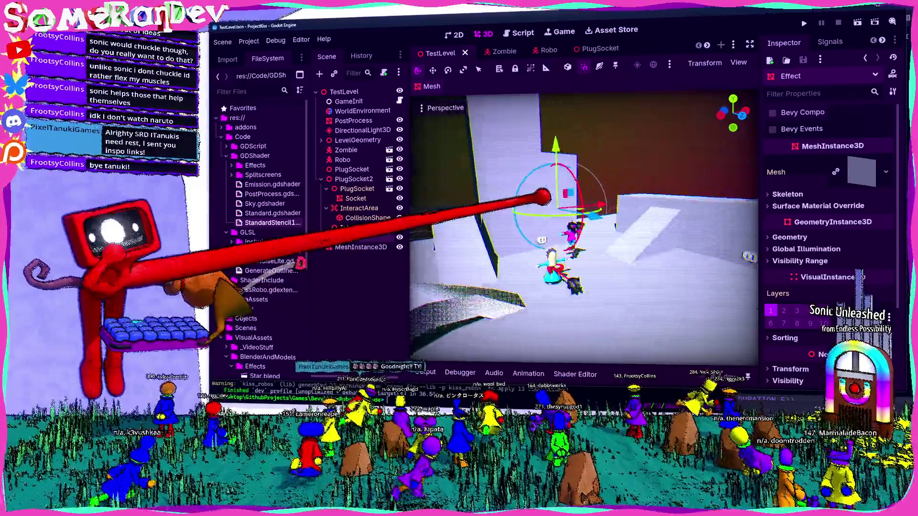
key("w")
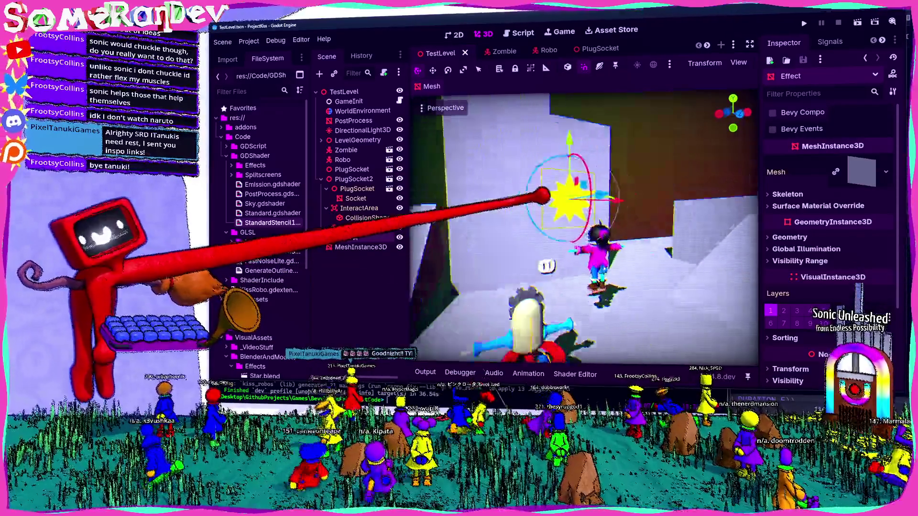
key("w")
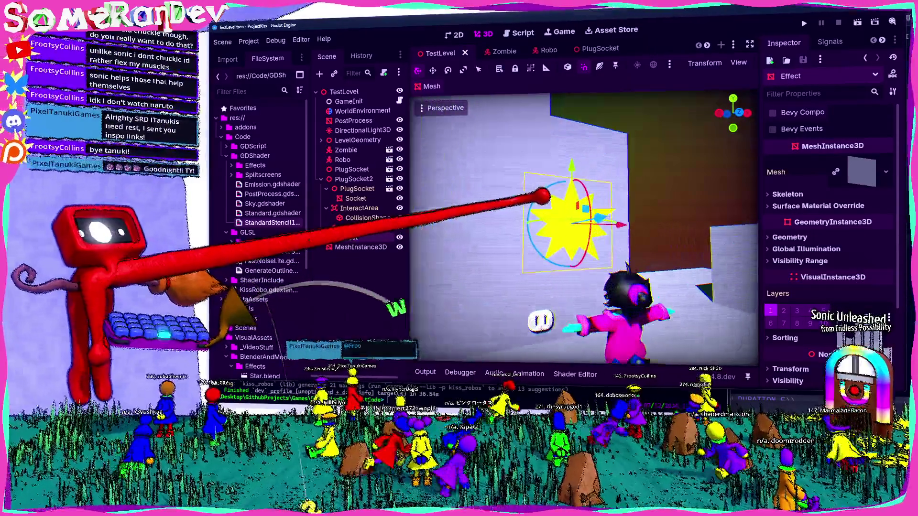
key("s")
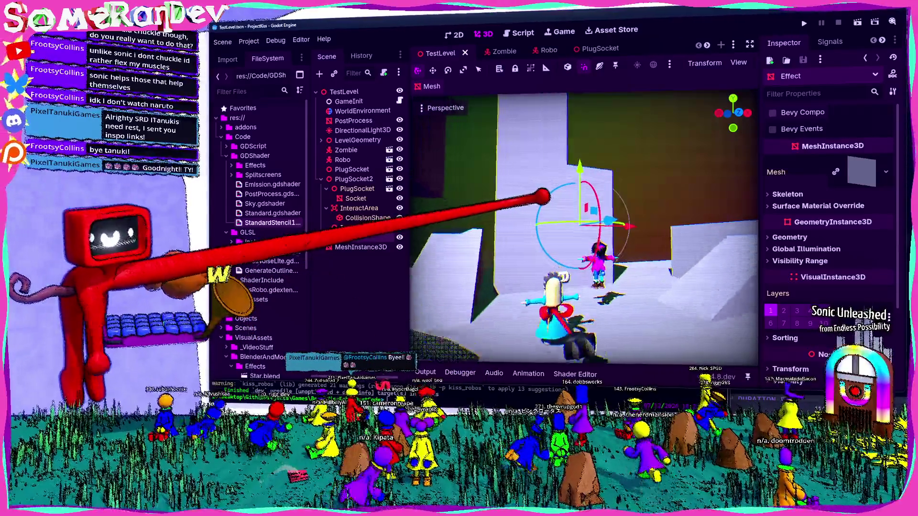
key("w")
key("s")
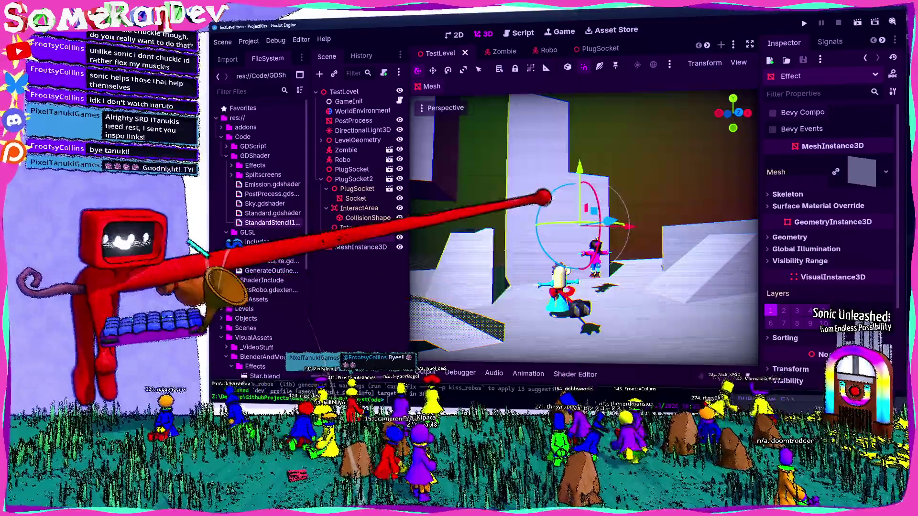
key("w")
key("s")
key("s")
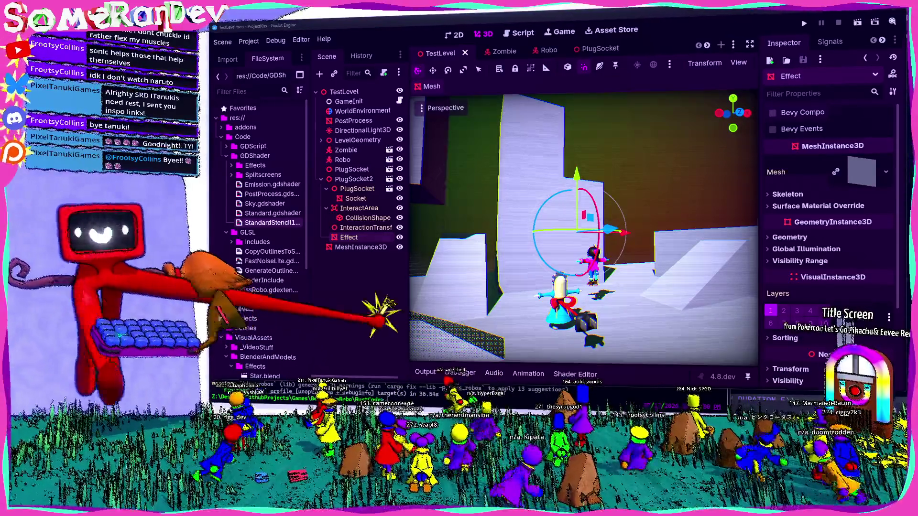
key("w")
key("w")
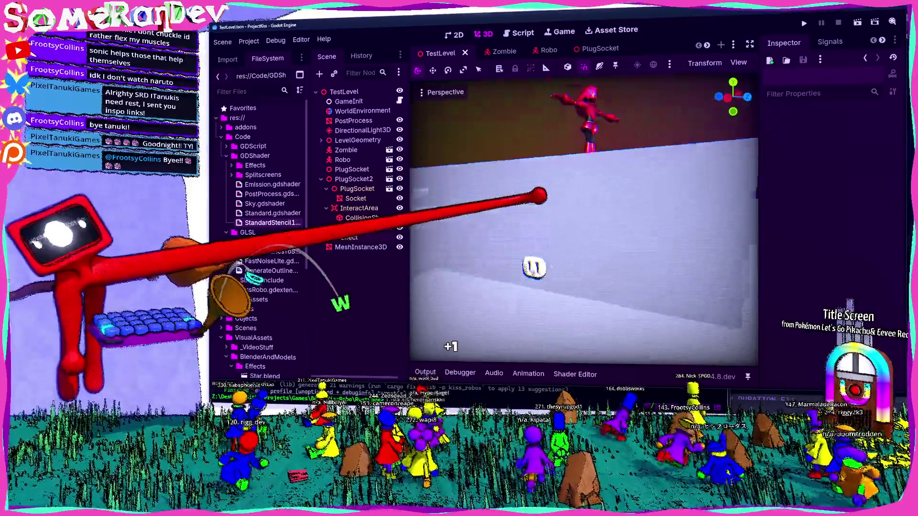
key("w")
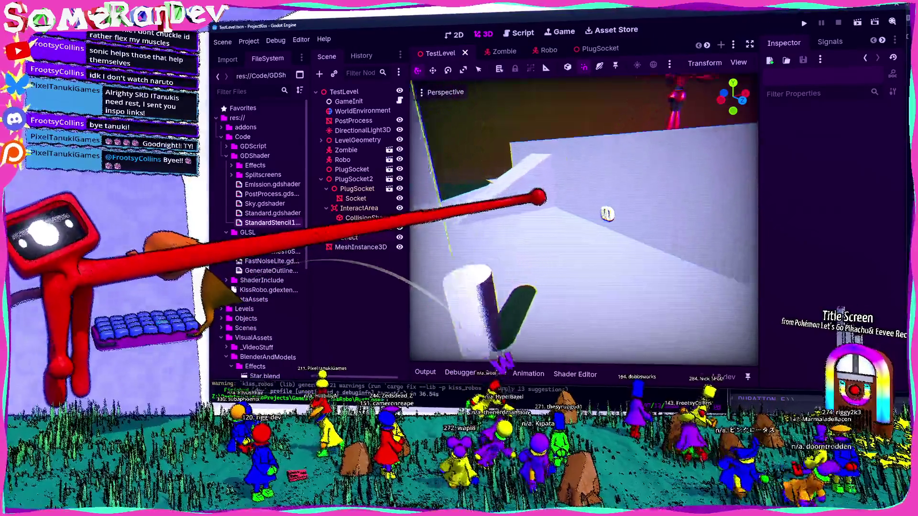
key("s")
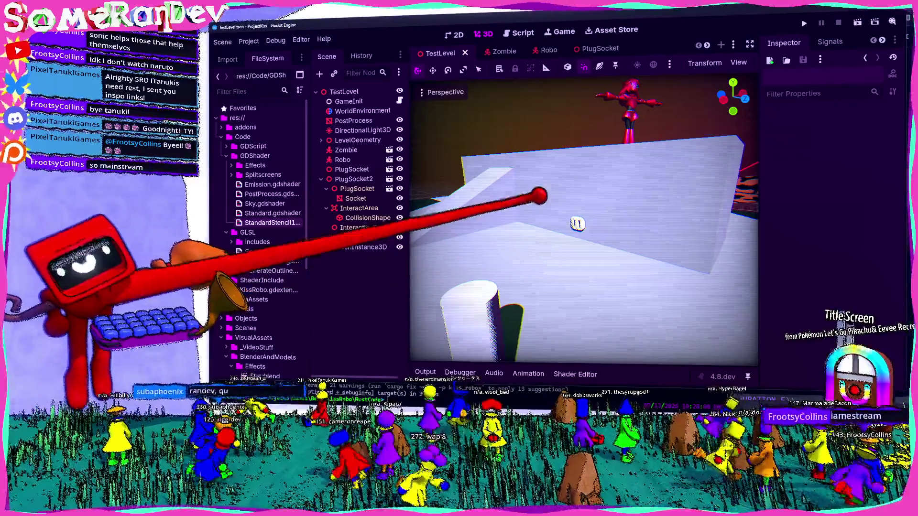
key("w")
key("s")
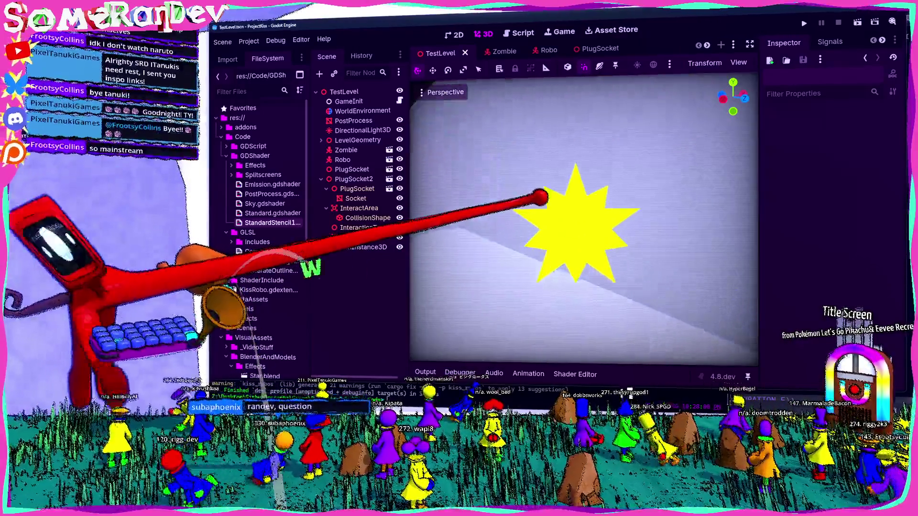
key("w")
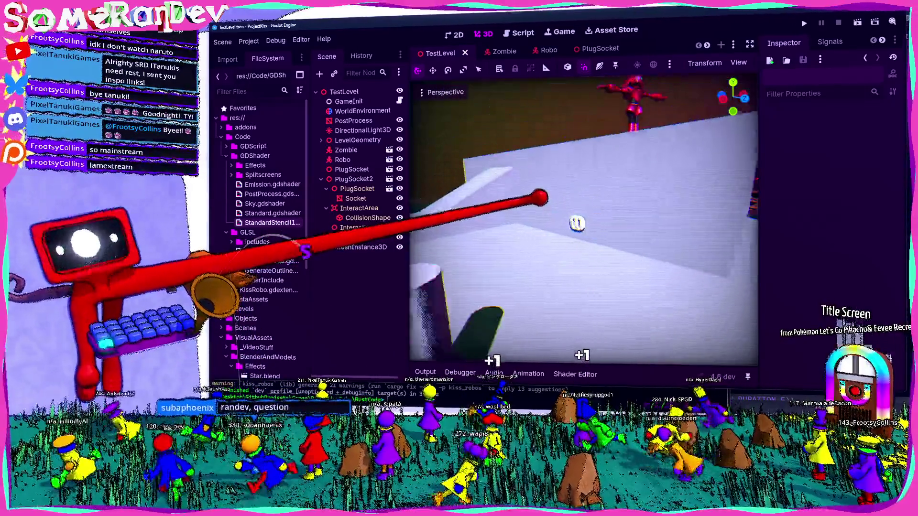
key("s")
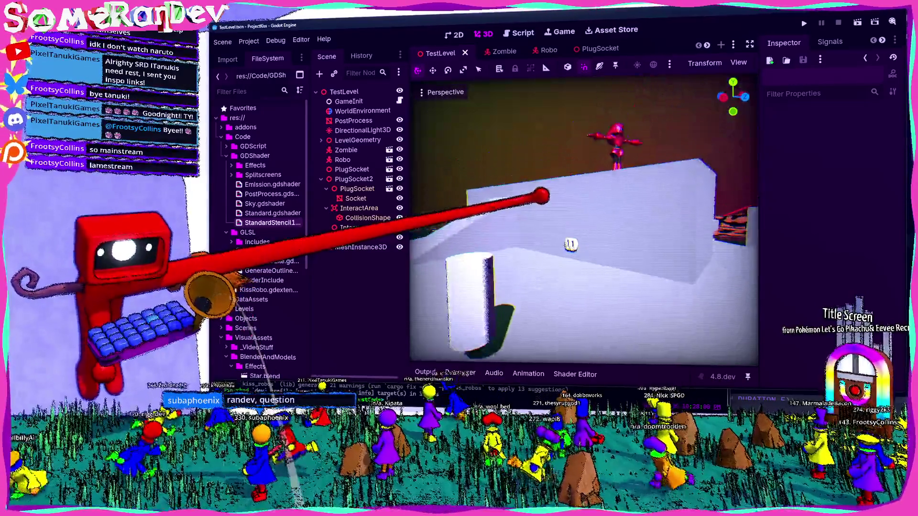
key("w")
key("s")
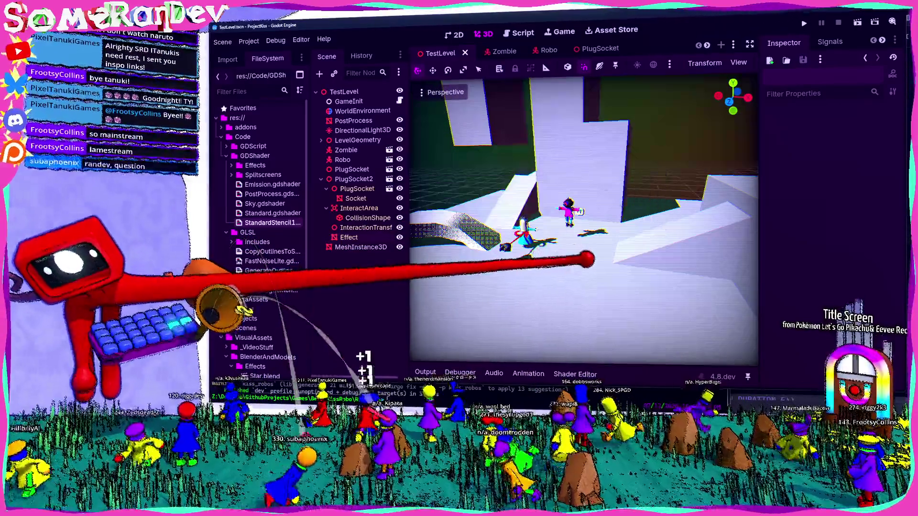
key("w")
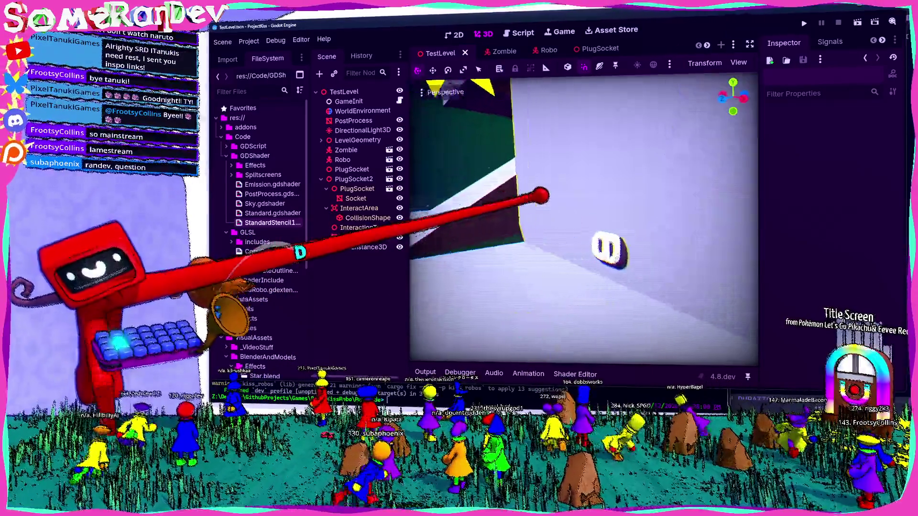
key("w")
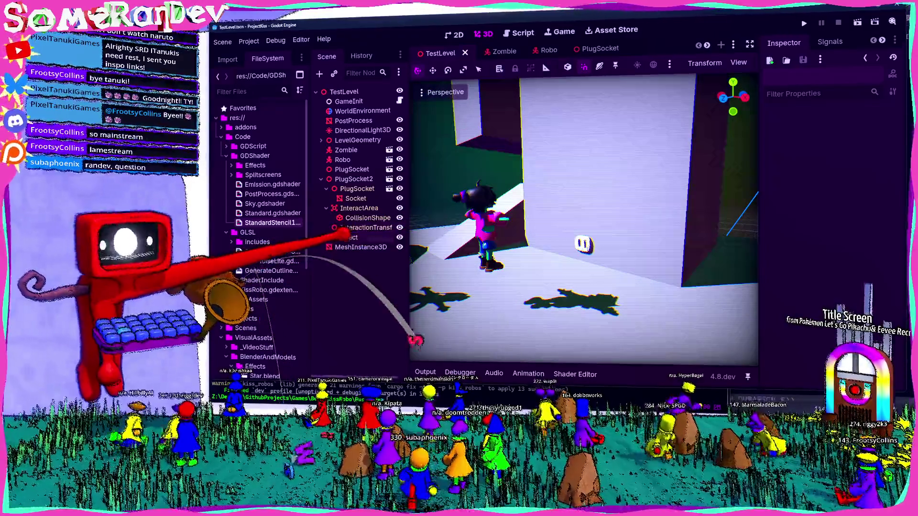
key("w")
key("s")
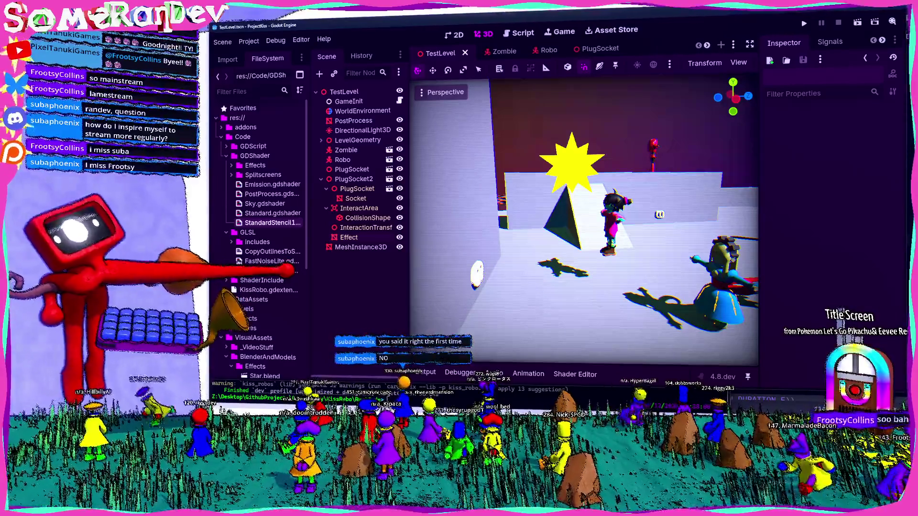
Select the Effect star node and fly the view in until it is centred.
left_click(349, 237)
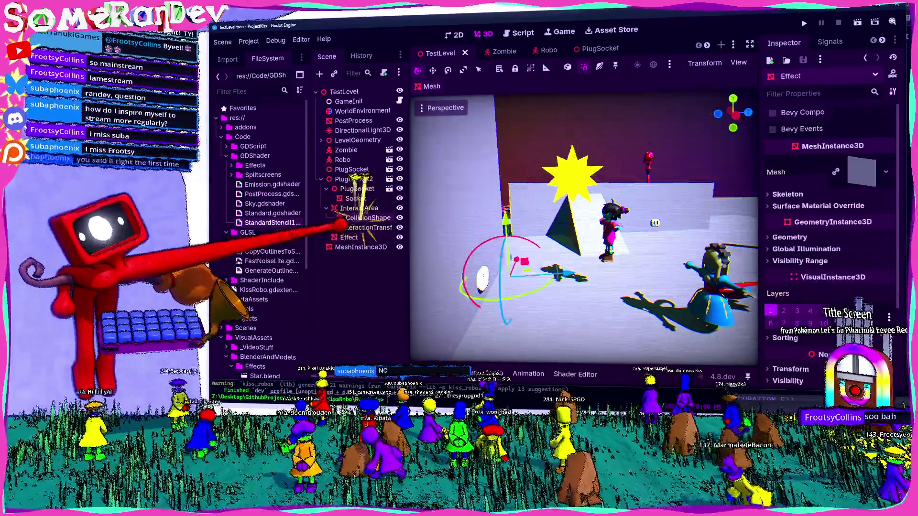
mouse_move(550, 188)
left_mouse_down()
mouse_move(522, 205)
mouse_move(615, 205)
mouse_move(606, 211)
left_mouse_up()
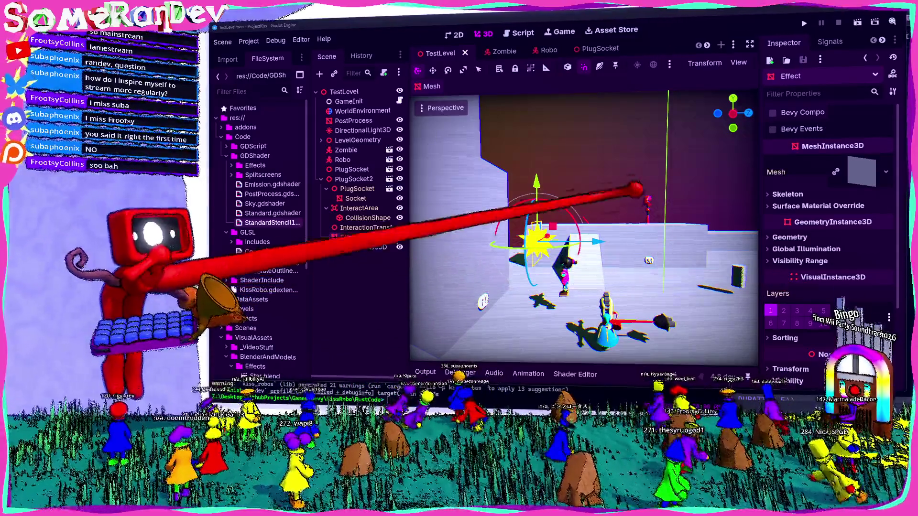
key("w")
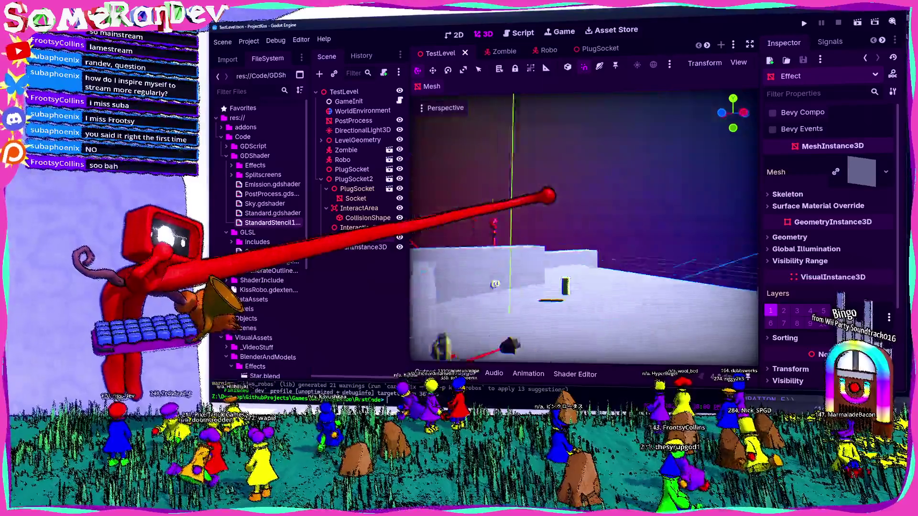
key("w")
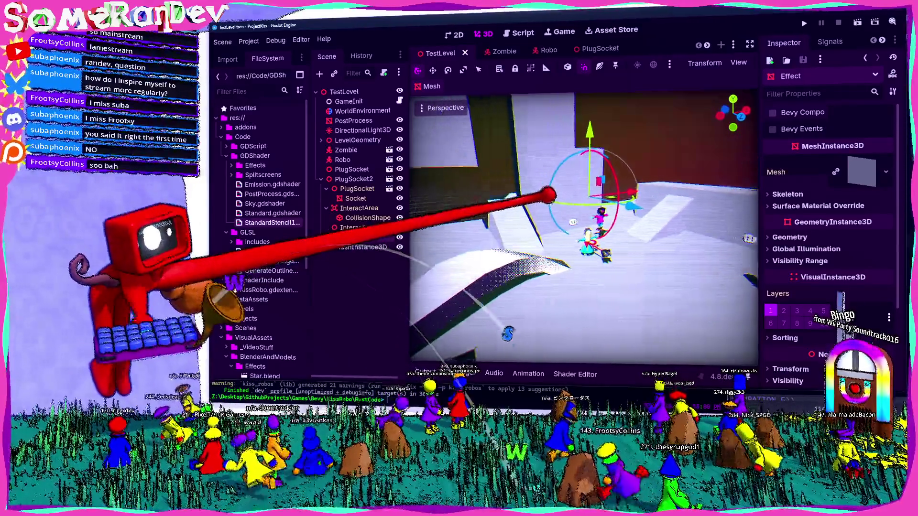
key("w")
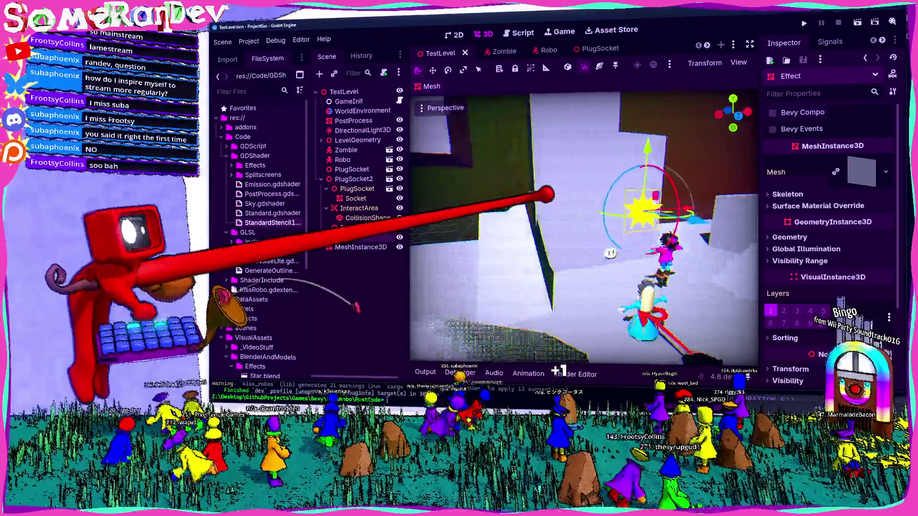
key("w")
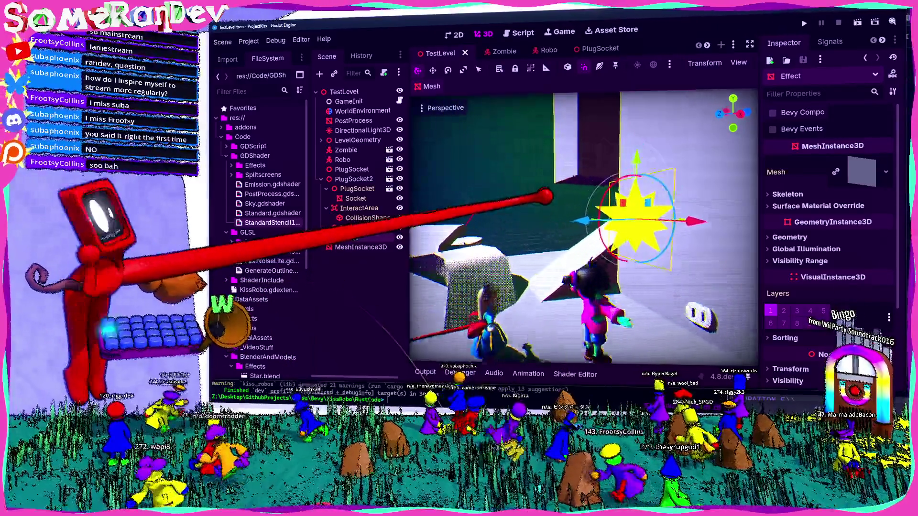
key("w")
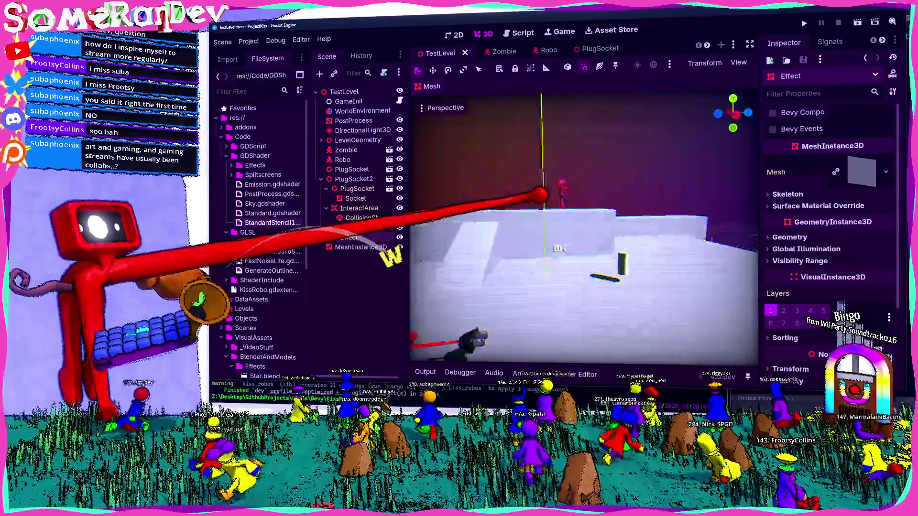
key("f")
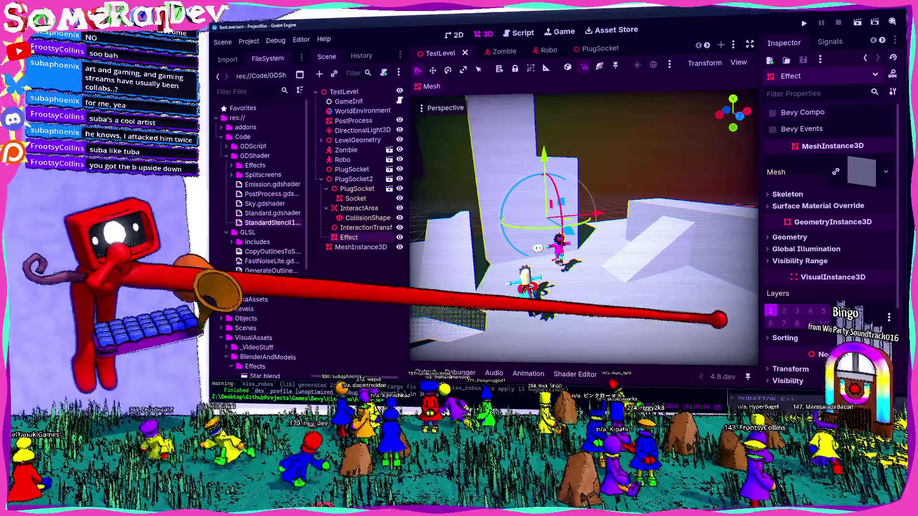
Fly around the yellow star gizmo in PlugSocket2 to inspect it among the walls and characters.
scroll(583, 228, "up", 5)
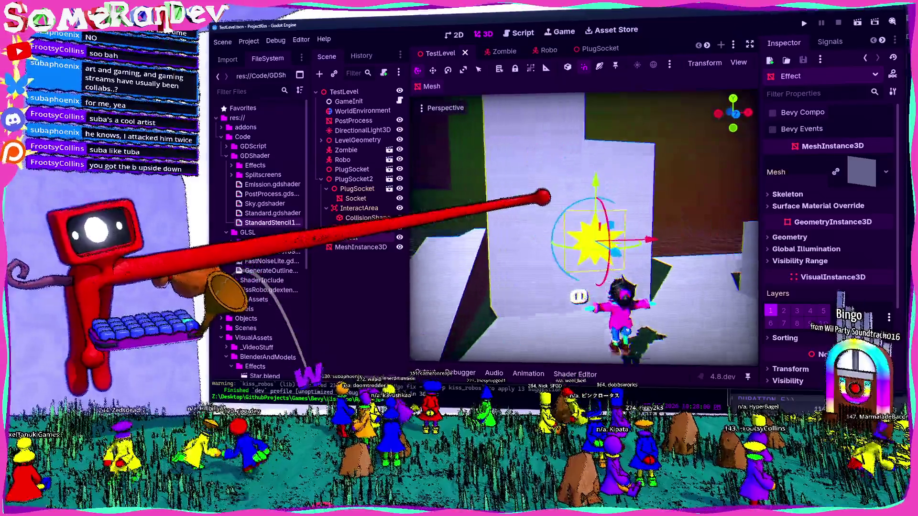
scroll(548, 196, "up", 10)
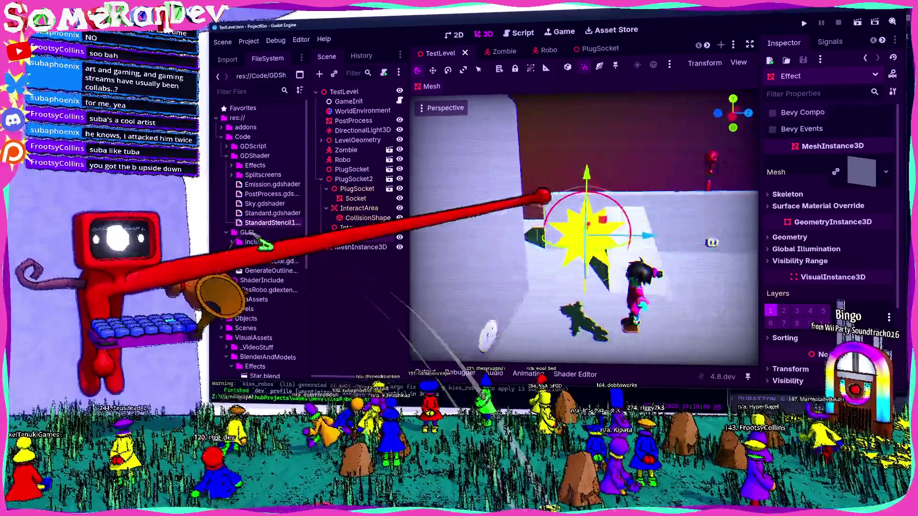
scroll(543, 196, "down", 8)
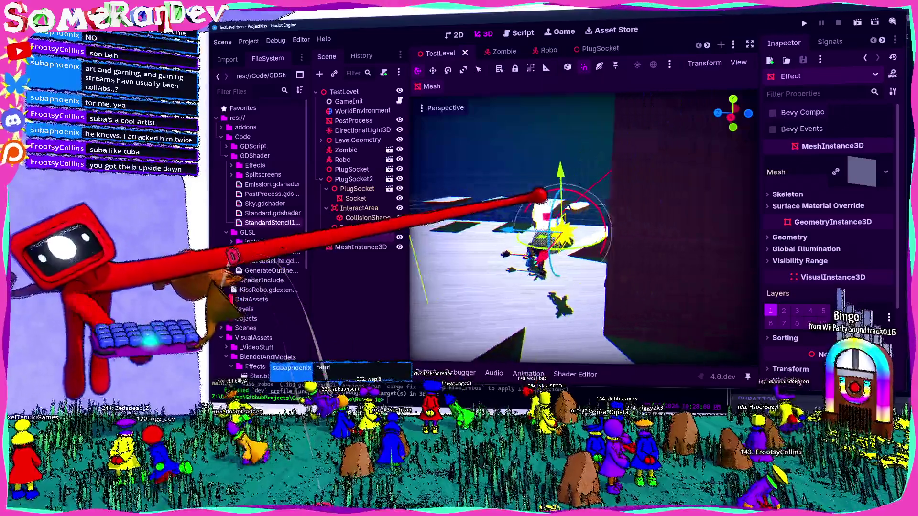
key("w")
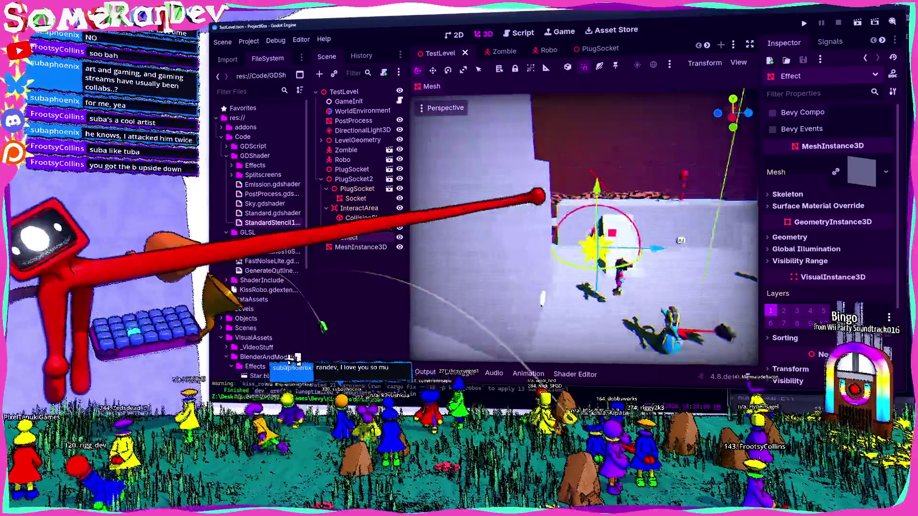
key("w")
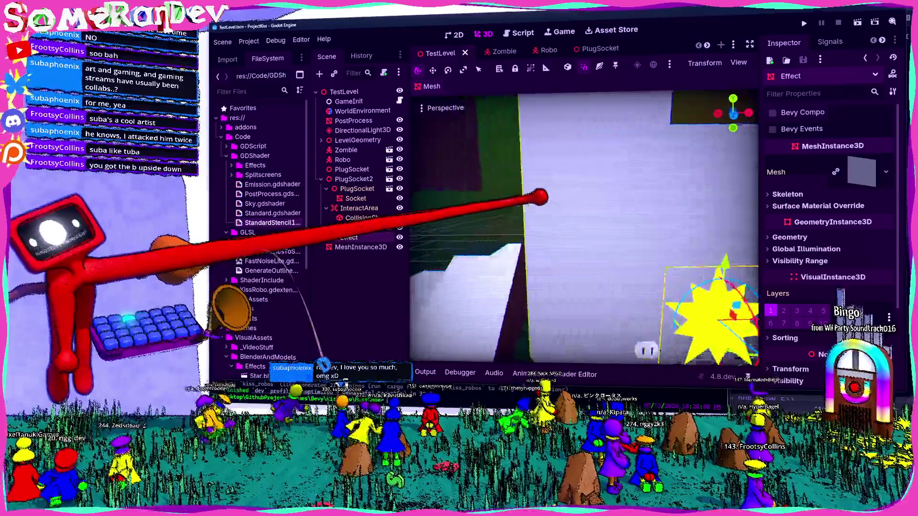
key("s")
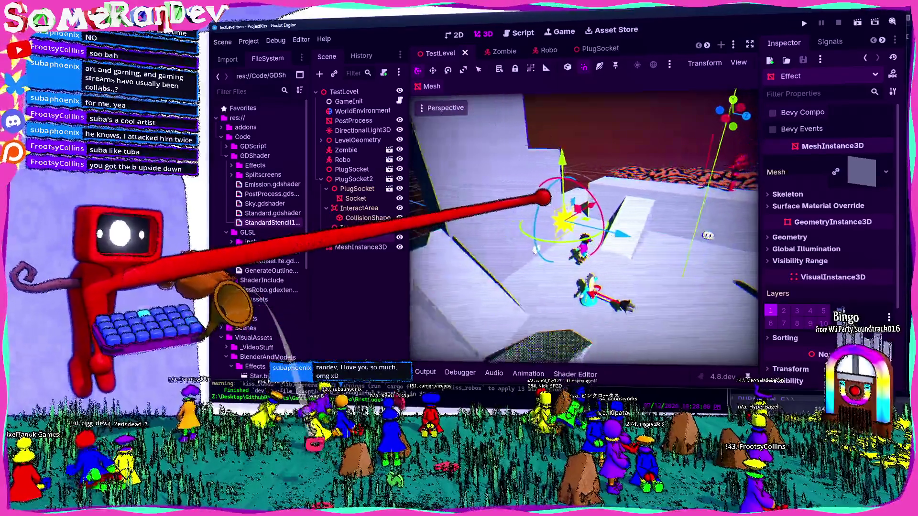
key("w")
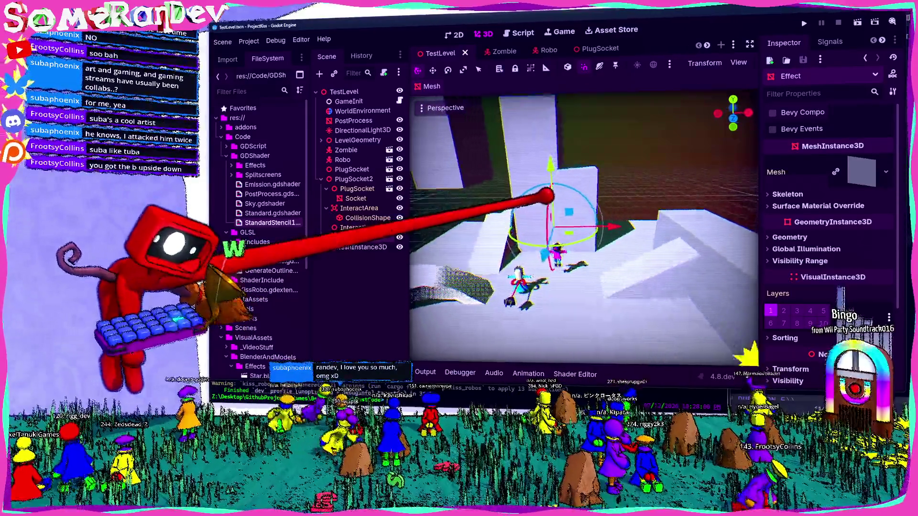
key("s")
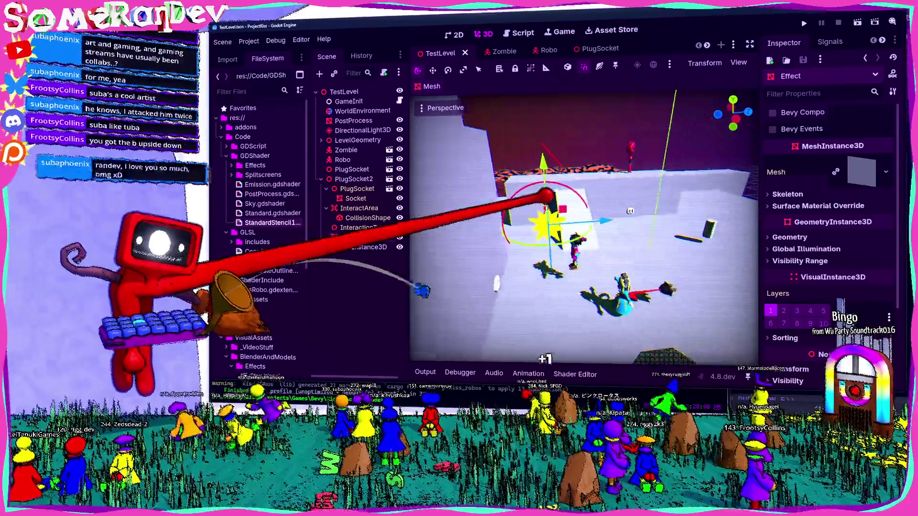
key("w")
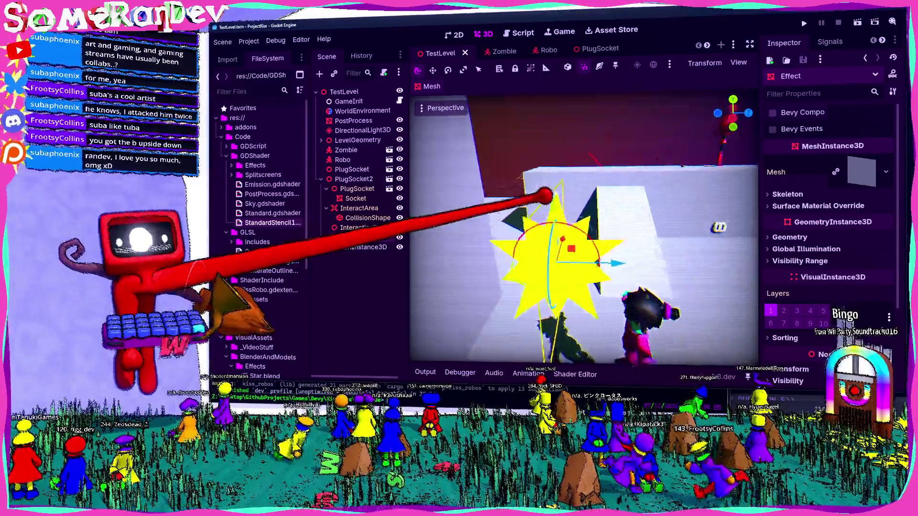
key("w")
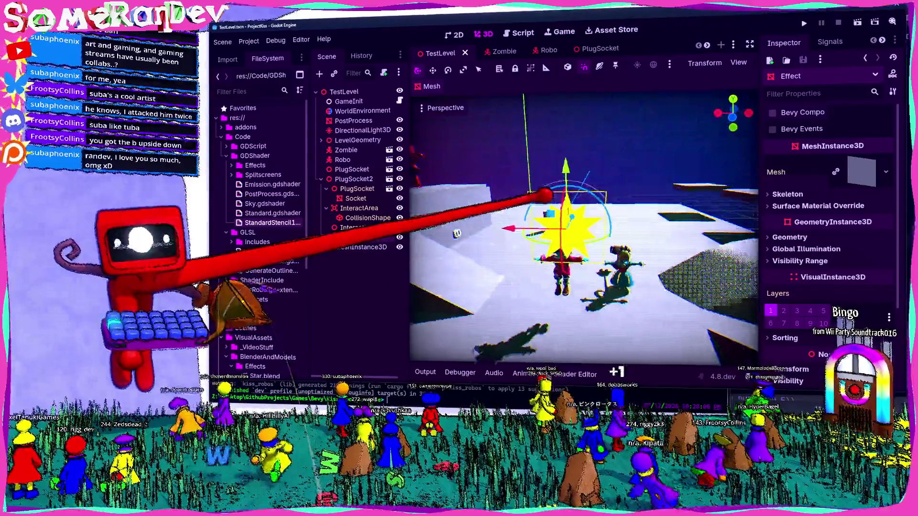
key("s")
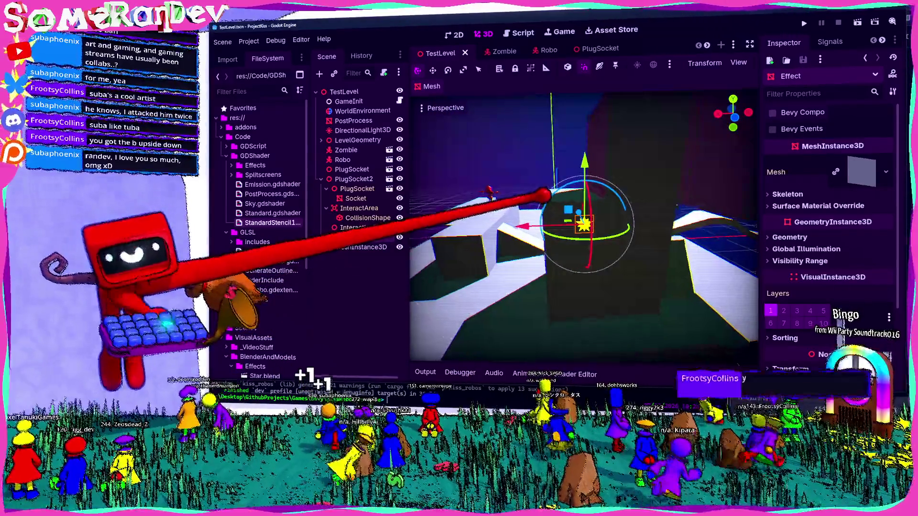
scroll(583, 225, "up", 2)
scroll(583, 225, "up", 5)
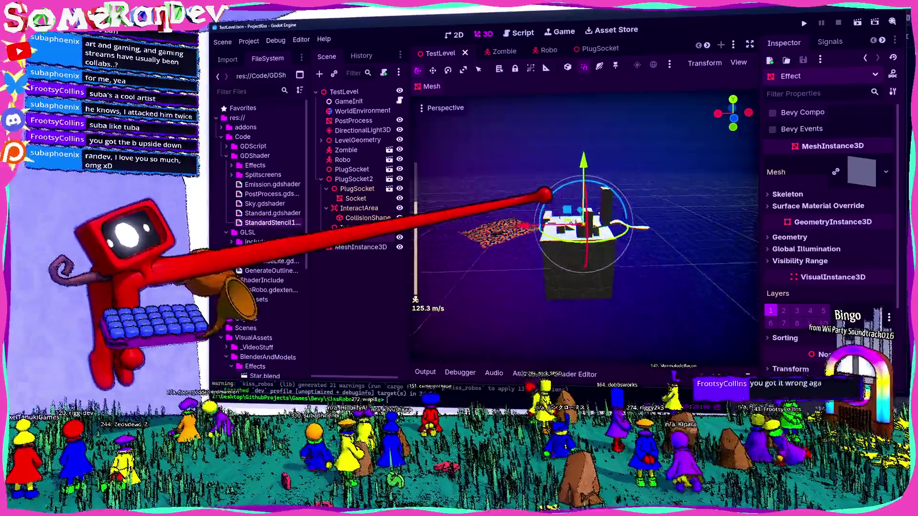
key("w")
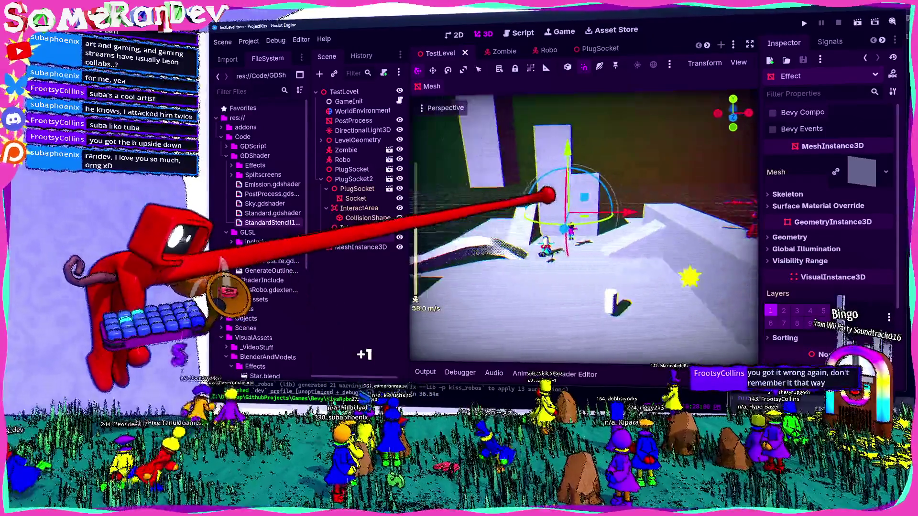
scroll(583, 225, "down", 10)
key("s")
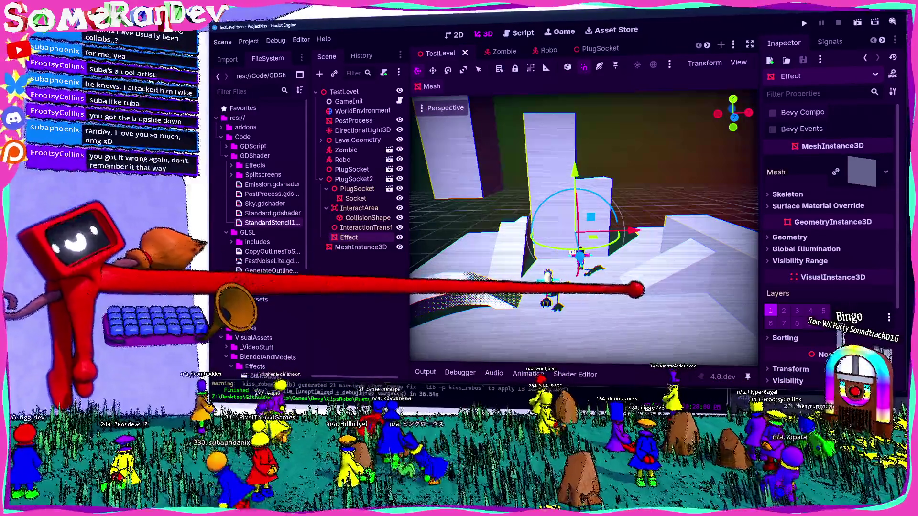
Expand the Effect's Geometry and Material Override to show Alpha Scissor 0.5 and No Depth Test.
scroll(842, 191, "down", 5)
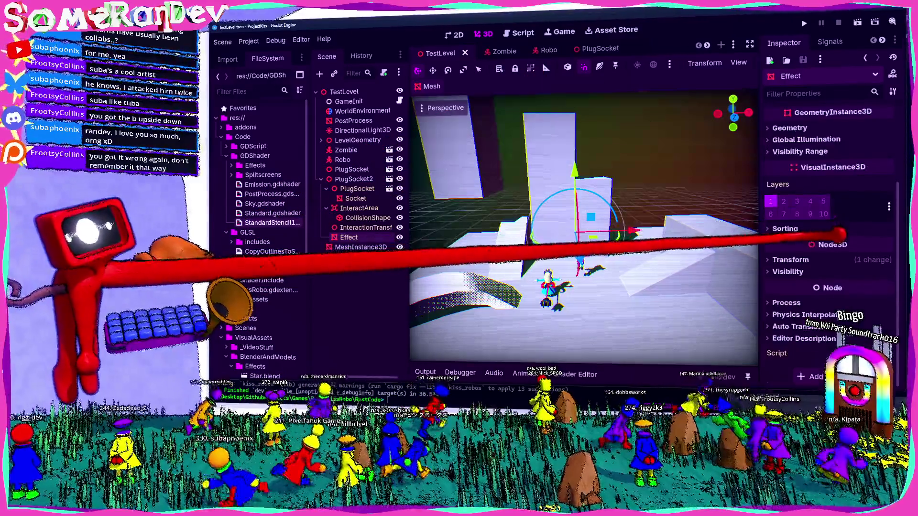
left_click(790, 128)
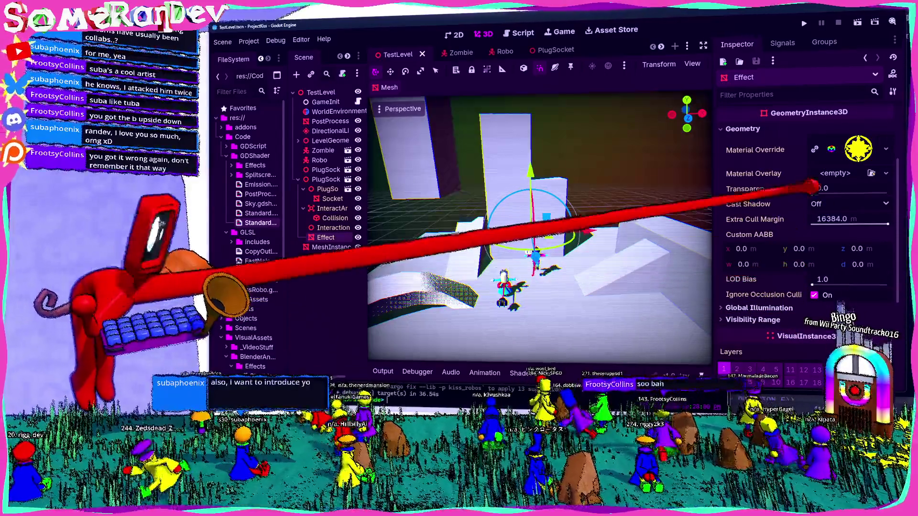
mouse_move(778, 196)
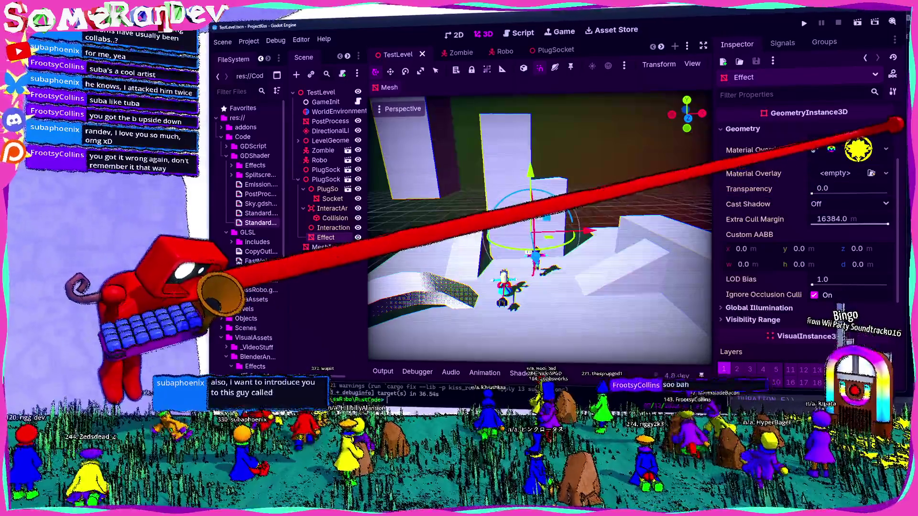
left_click(858, 148)
scroll(832, 258, "down", 2)
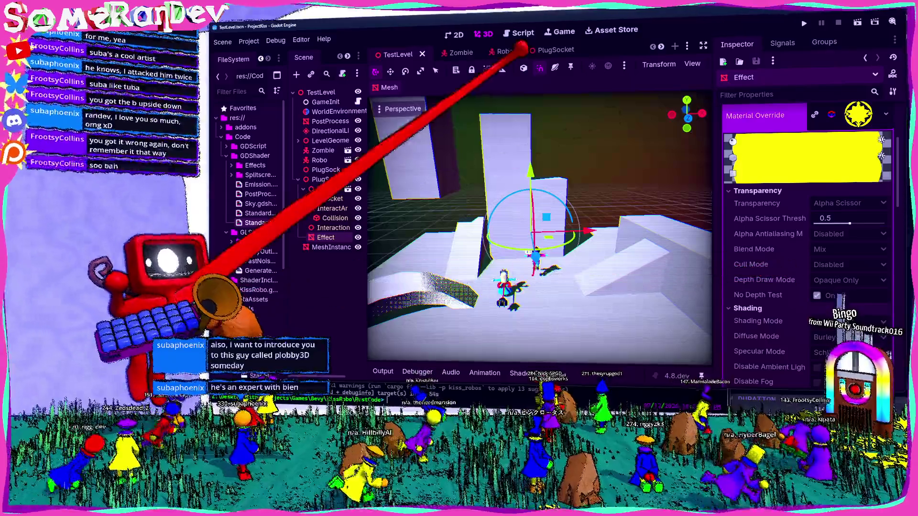
In the PlugSocket scene, expand the star's Material Override and keep the blend mode as Mix.
left_click(555, 50)
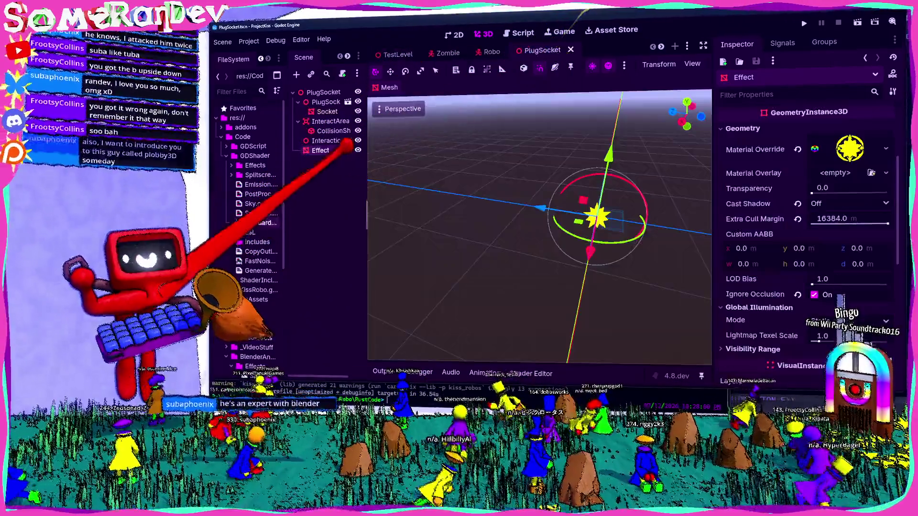
left_click(875, 147)
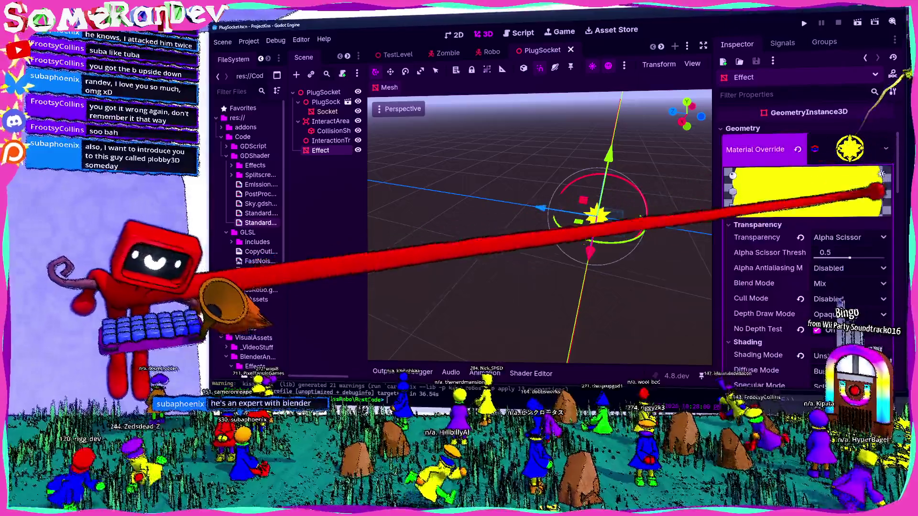
scroll(784, 263, "down", 3)
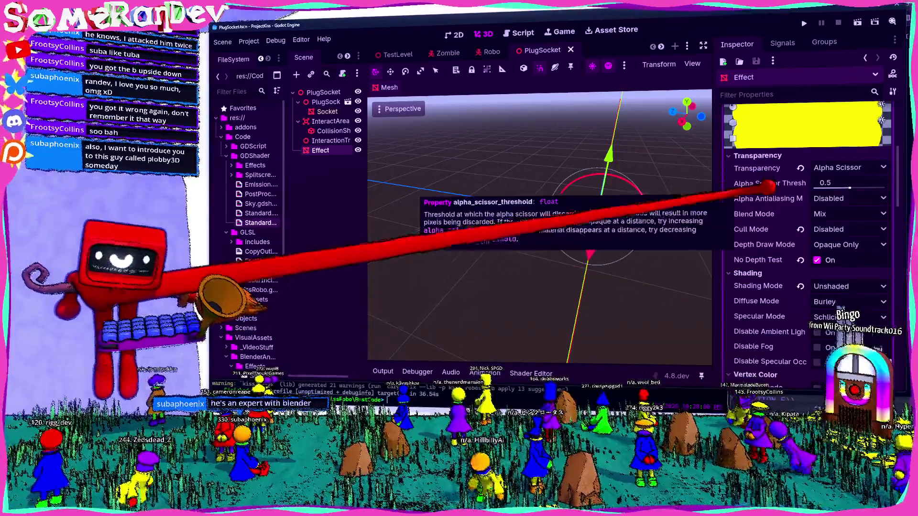
left_click(813, 213)
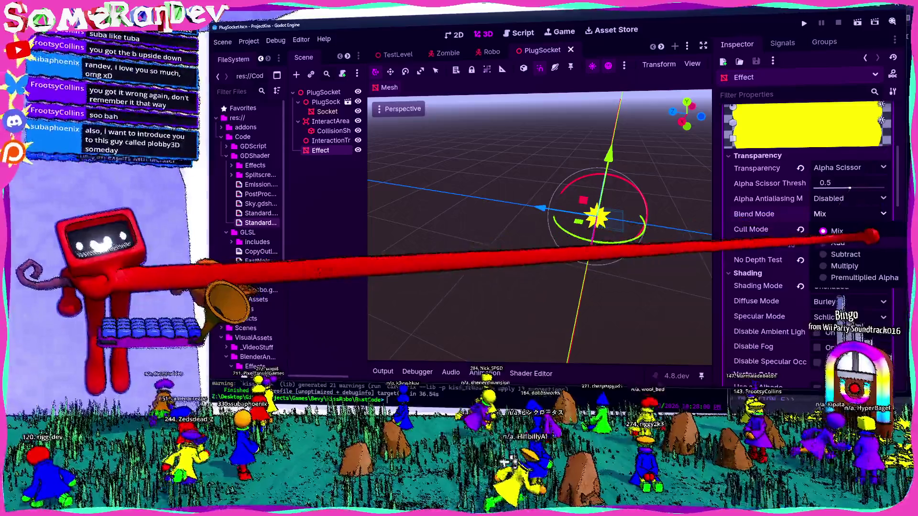
left_click(794, 260)
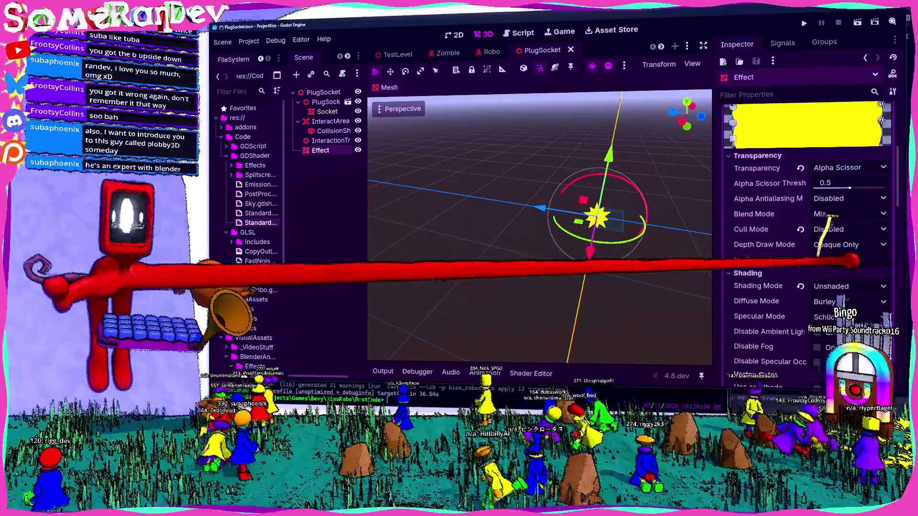
Toggle No Depth Test off and on, save, and leave it enabled.
left_click(817, 260)
key("ctrl+s")
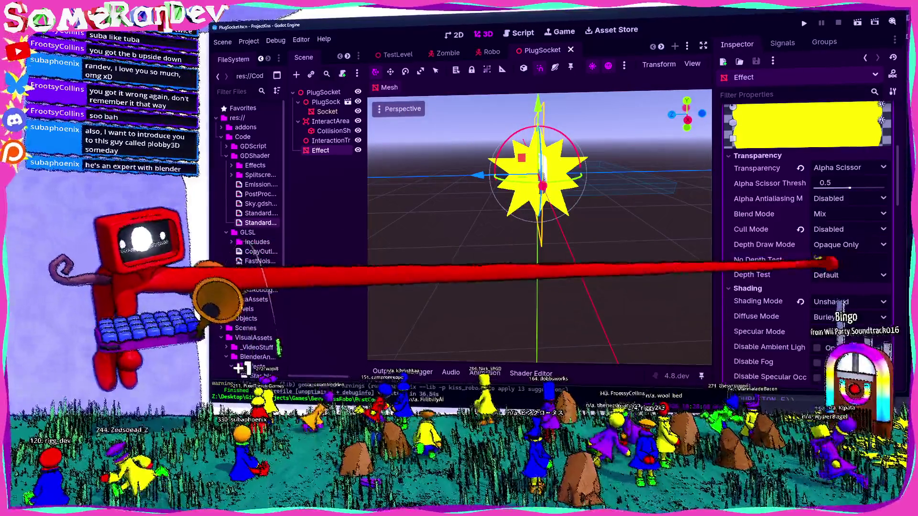
left_click(817, 260)
left_click(817, 260)
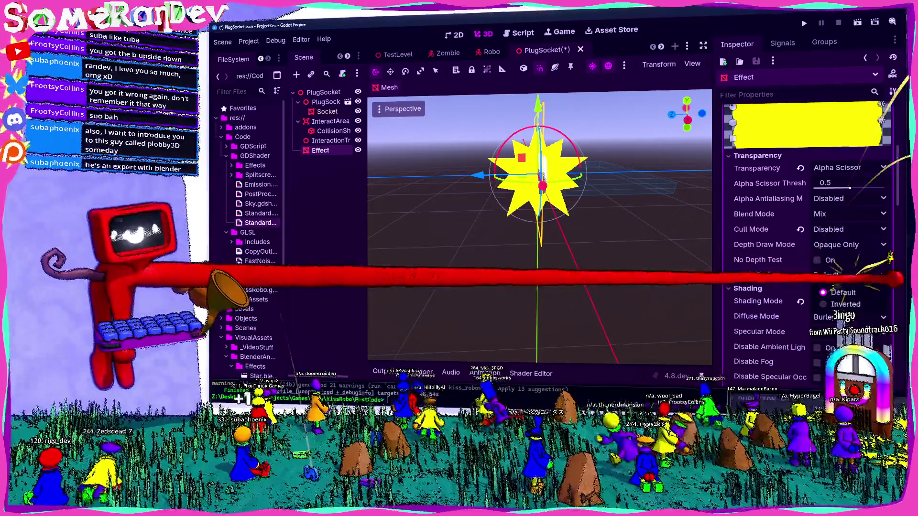
key("ctrl+z")
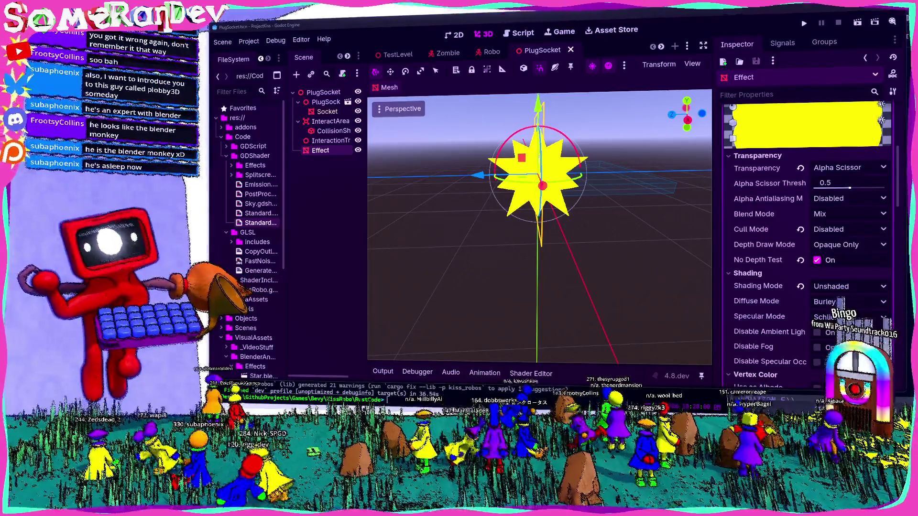
Save the PlugSocket scene and switch to the web browser's New Tab page.
key("ctrl+s")
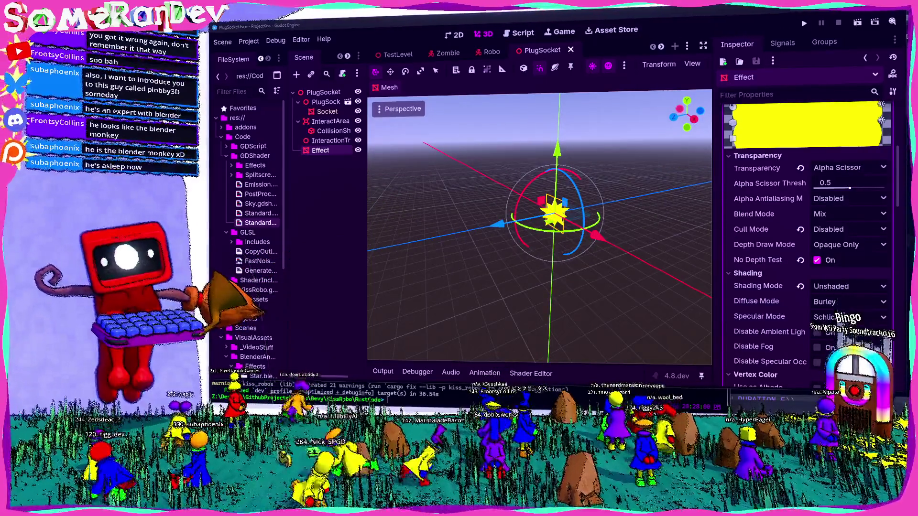
key("alt+Tab")
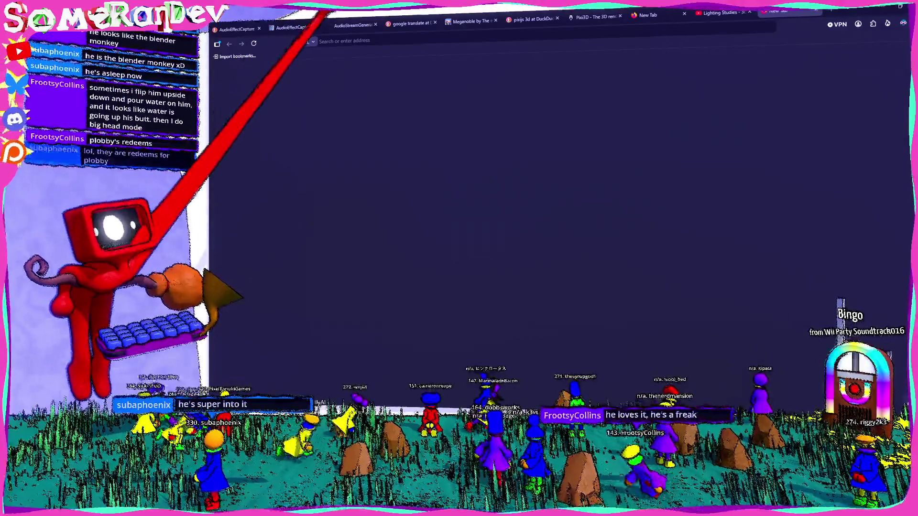
Search 'godot mesh keeps popping out of existance at wrong camera angle' and open the plane mesh forum thread.
left_click(344, 42)
type("godot me")
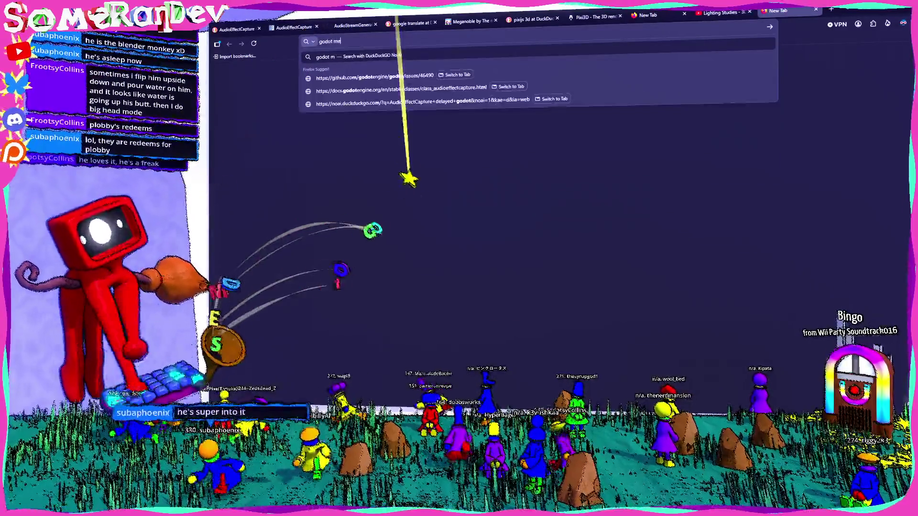
type("sh keeps poppi")
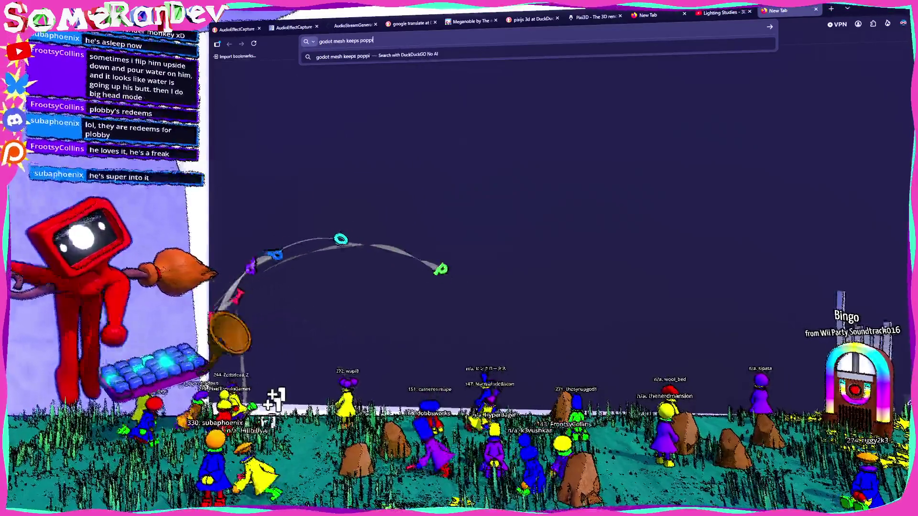
type("ng out of existance at wrong")
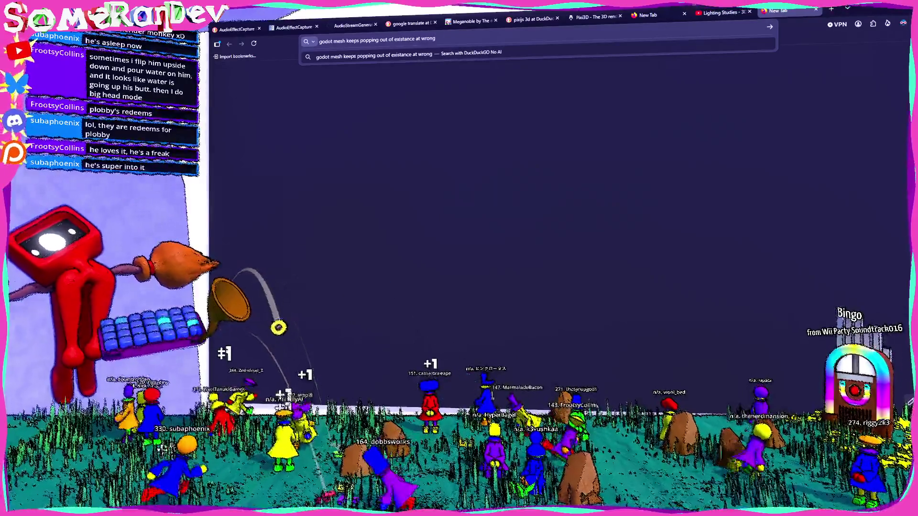
type(" camera angle")
key("Return")
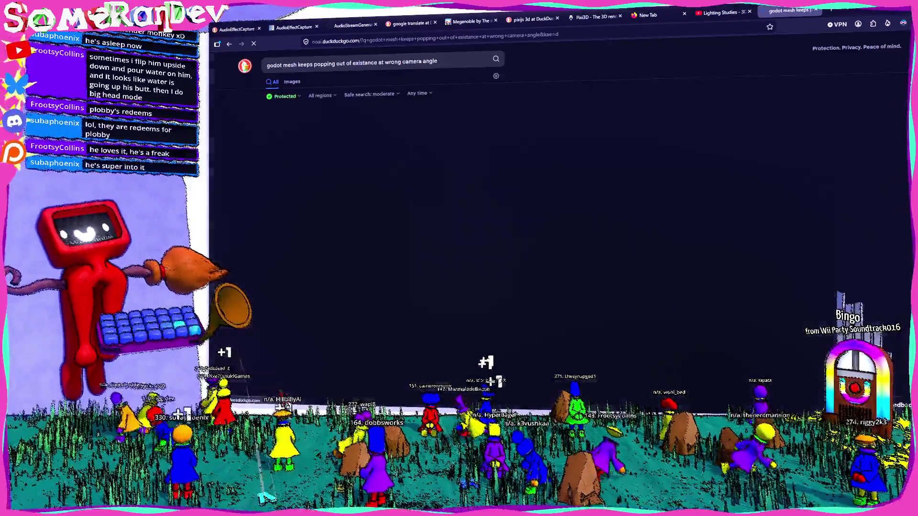
middle_click(362, 188)
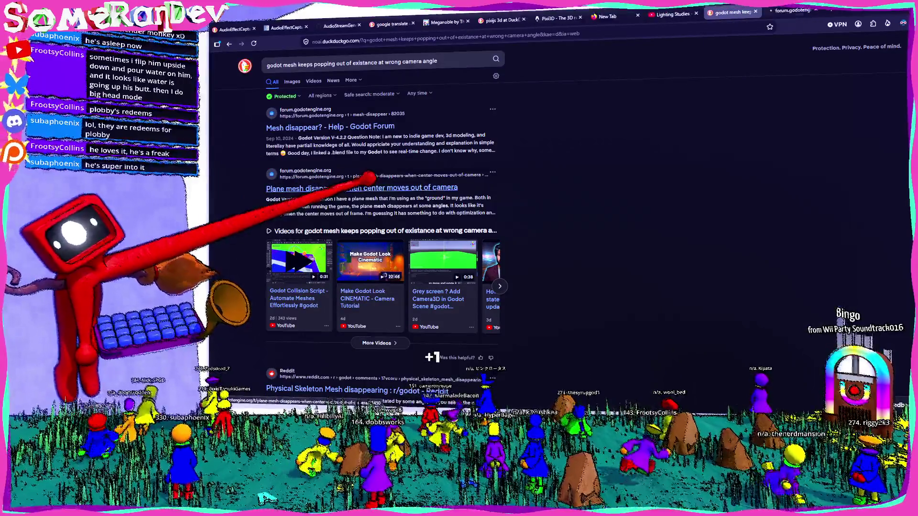
left_click(793, 10)
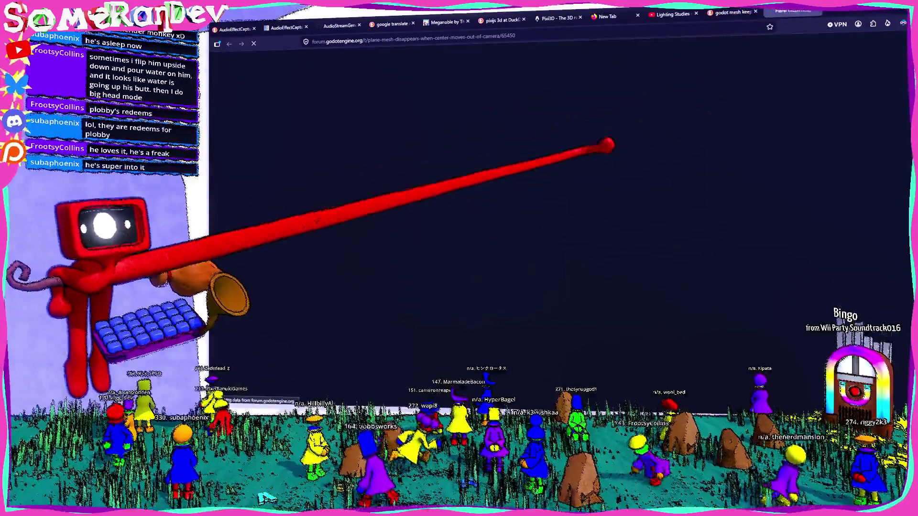
Open and read the 'Mesh disappear?' forum thread from the search results.
scroll(571, 233, "down", 6)
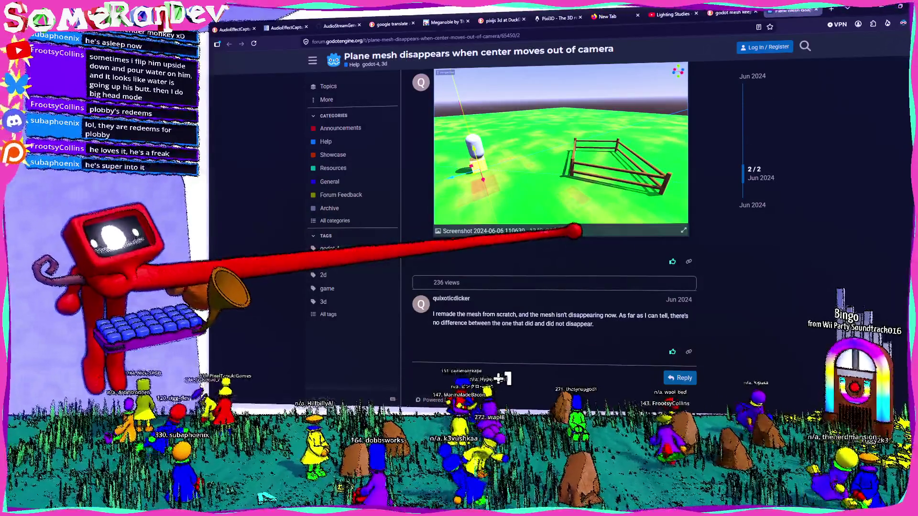
left_click(731, 12)
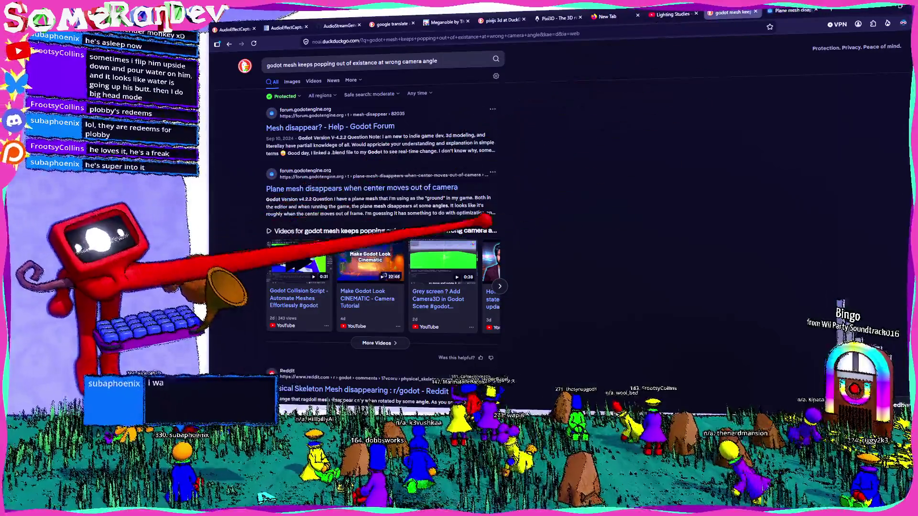
middle_click(306, 127)
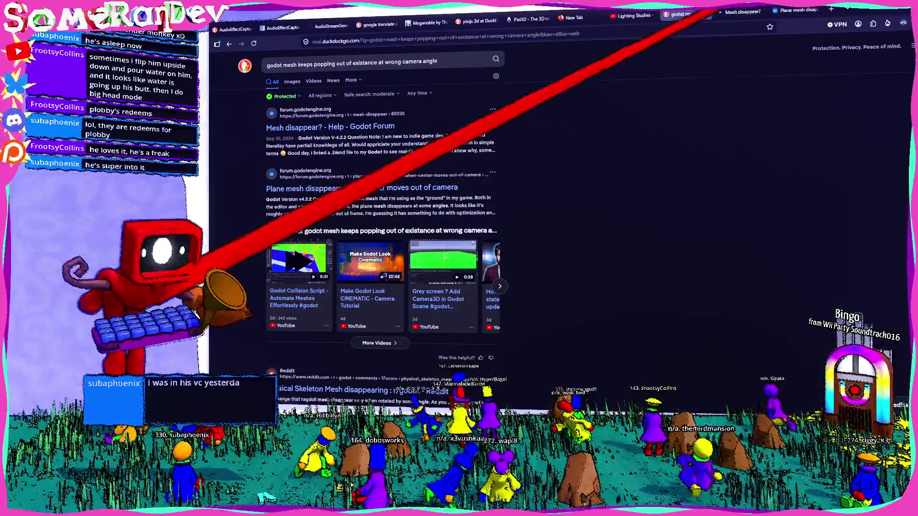
left_click(736, 12)
scroll(589, 173, "down", 5)
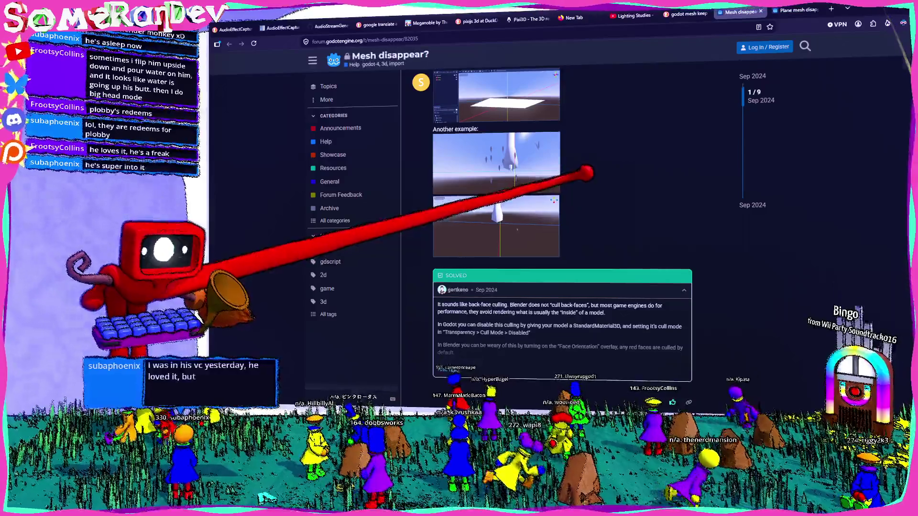
scroll(588, 173, "down", 3)
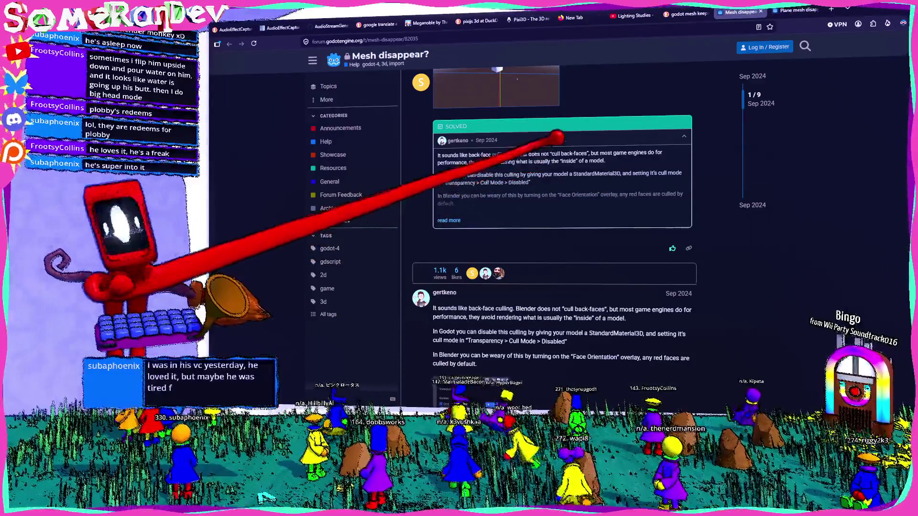
scroll(554, 215, "down", 4)
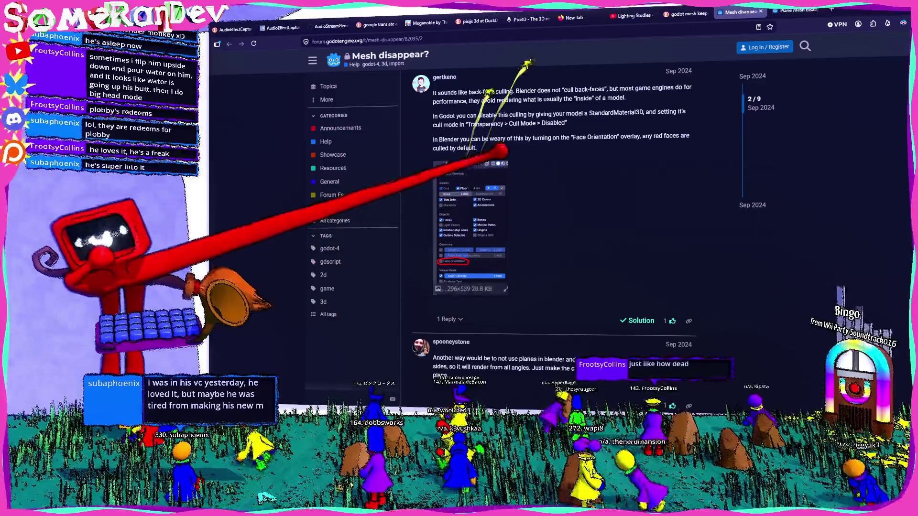
scroll(555, 215, "down", 4)
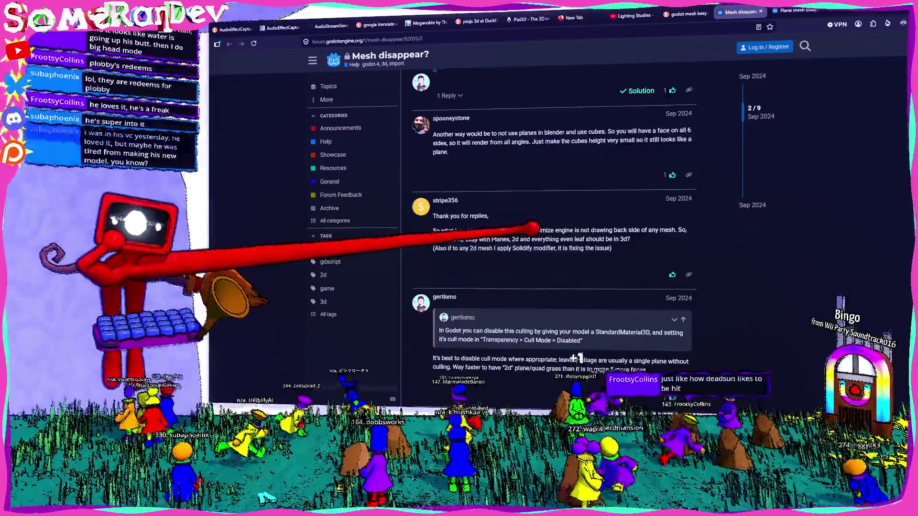
scroll(554, 215, "down", 8)
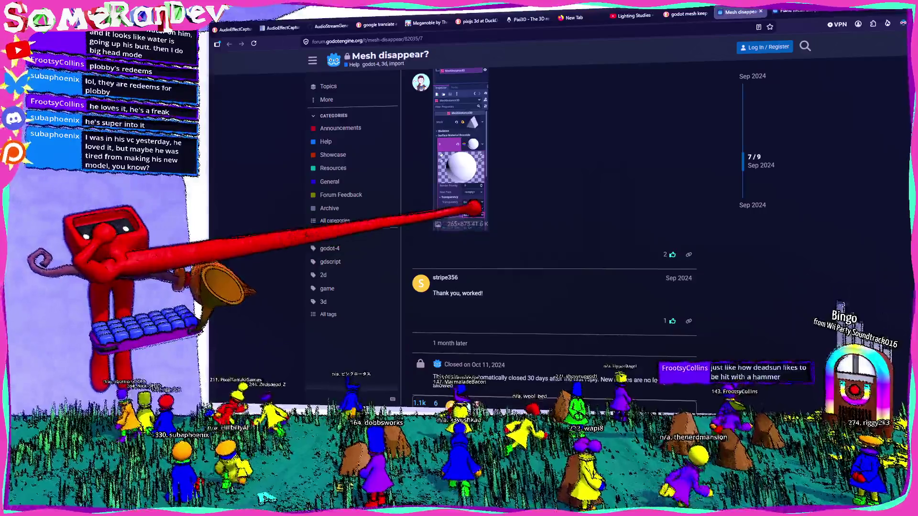
Read the Bugnet article on custom AABB culling, then return to the Godot editor.
key("ctrl+shift+Tab")
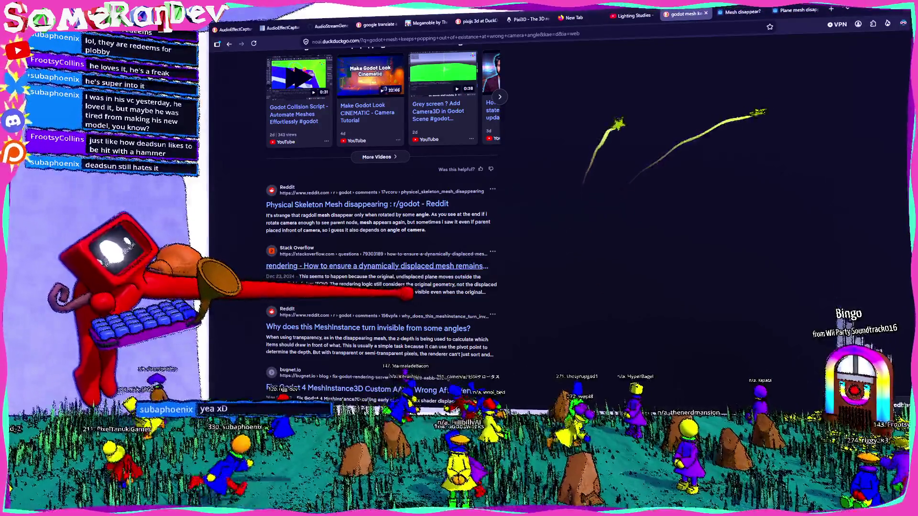
scroll(382, 215, "down", 3)
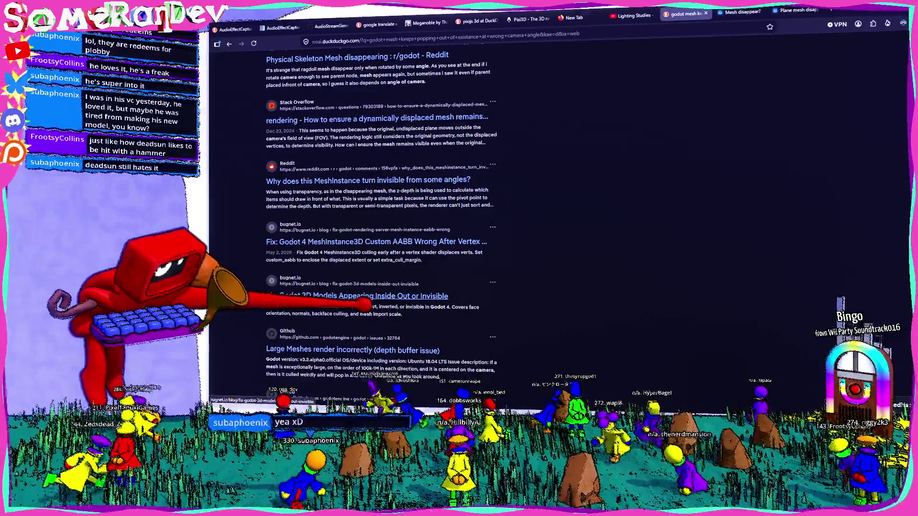
left_click(335, 240)
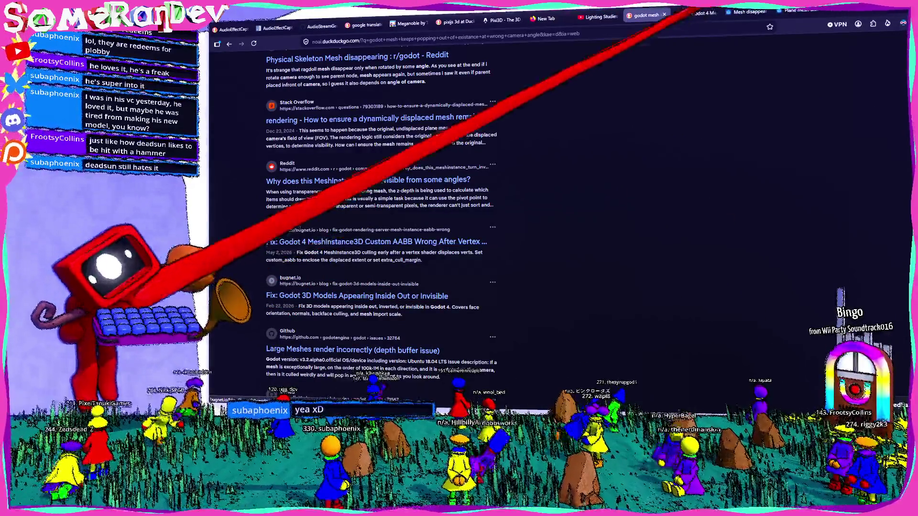
scroll(572, 229, "down", 5)
scroll(573, 229, "down", 3)
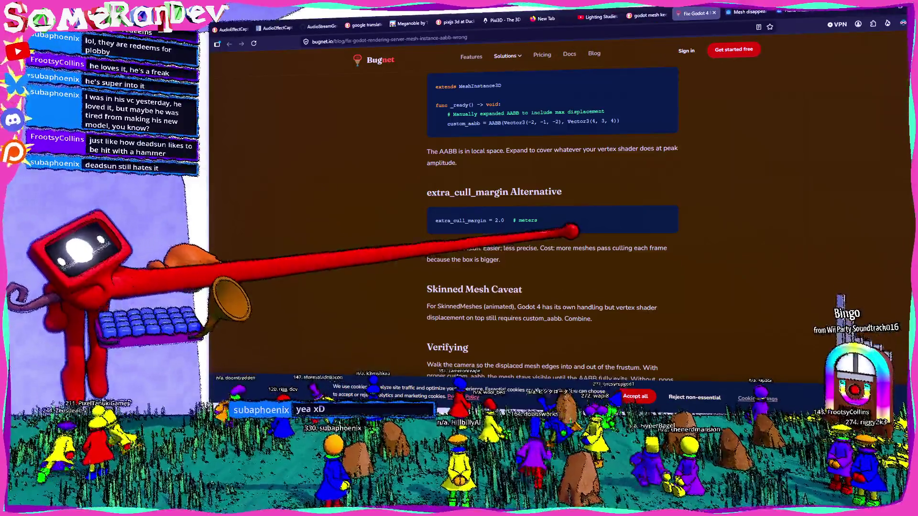
scroll(538, 222, "down", 3)
scroll(527, 228, "down", 10)
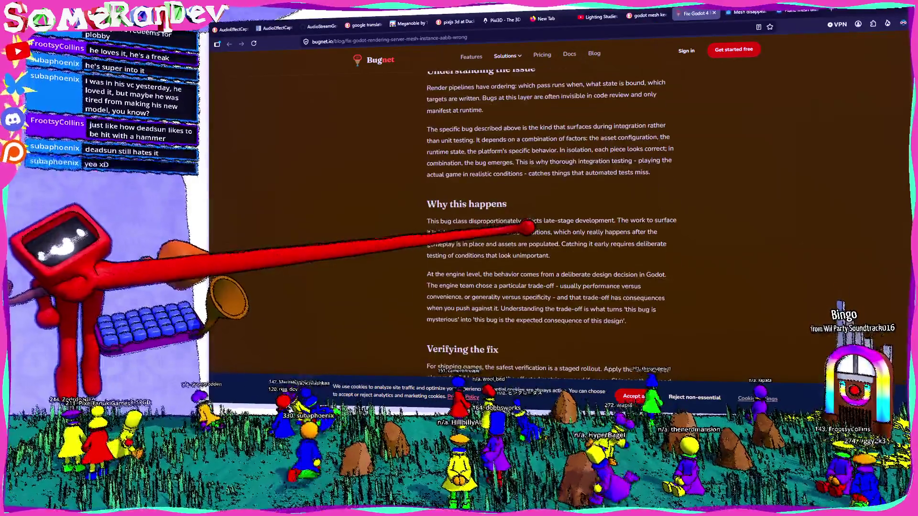
scroll(525, 227, "down", 10)
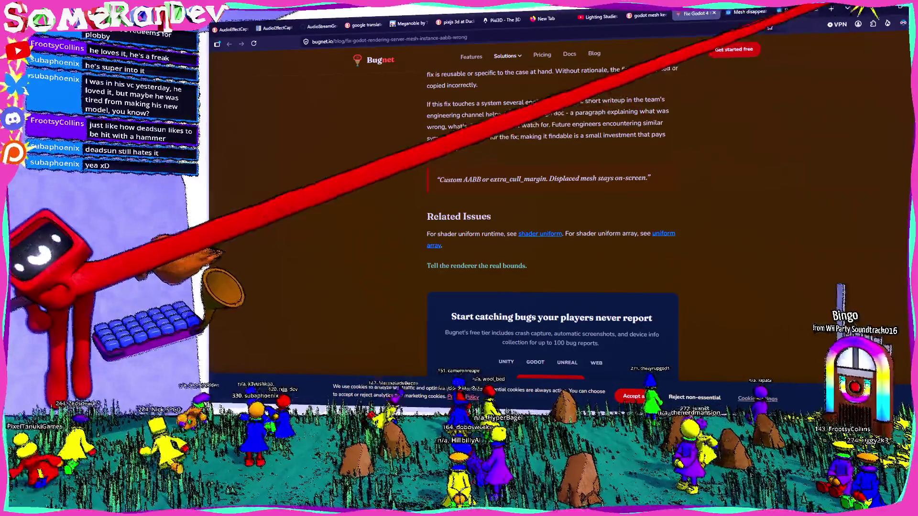
key("alt+Tab")
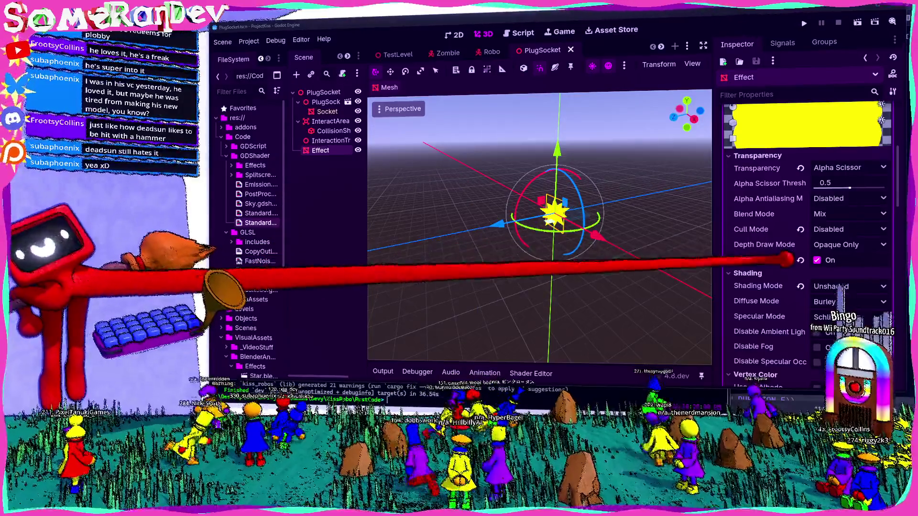
Scroll the star material to its Billboard settings, toggling the Transform and UV1 sections.
scroll(779, 252, "down", 5)
scroll(779, 256, "down", 5)
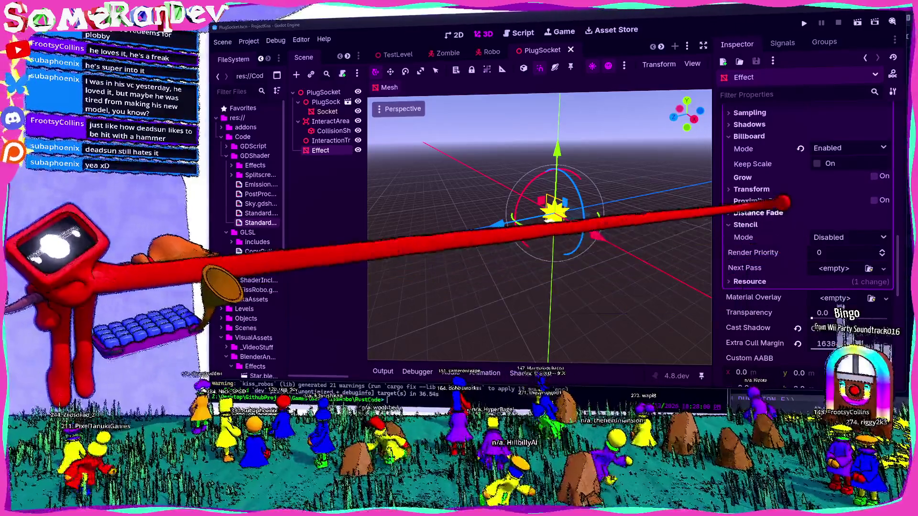
left_click(779, 188)
left_click(780, 188)
scroll(774, 184, "up", 3)
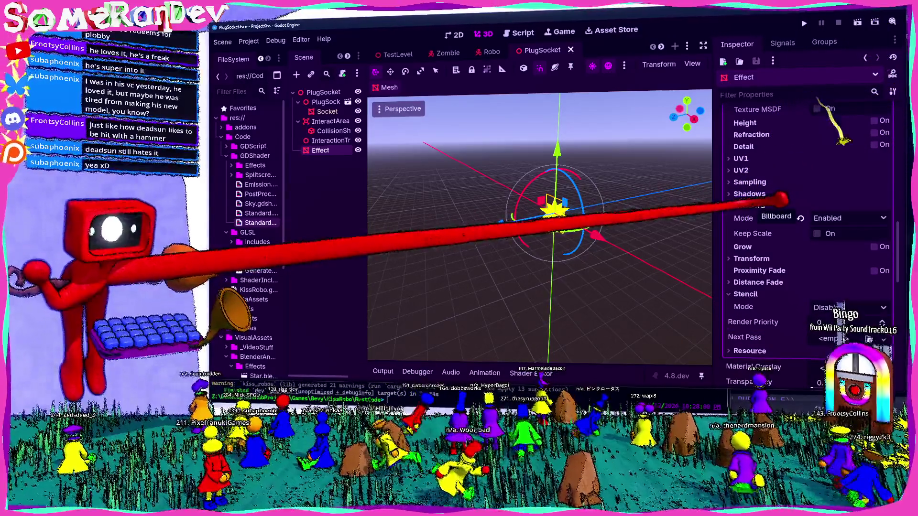
scroll(779, 258, "up", 4)
left_click(780, 262)
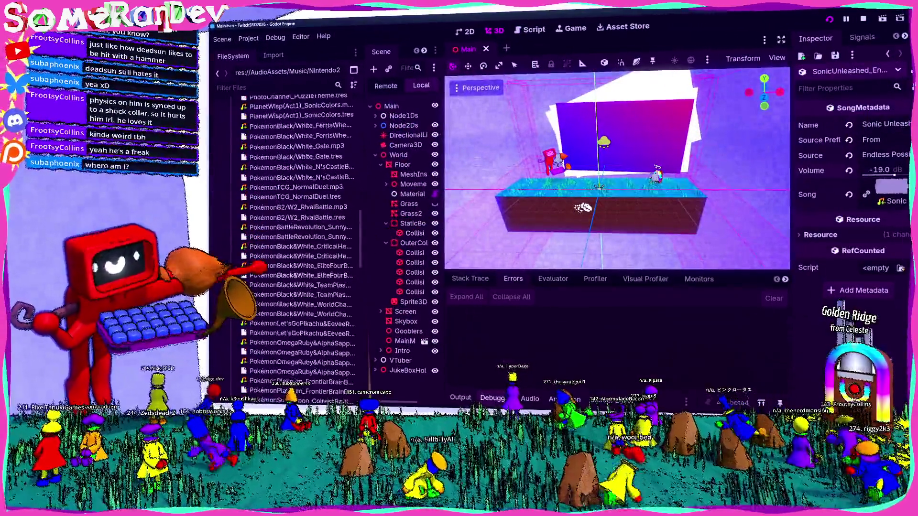
Set Celeste_GoldenRidge.tres volume to -19.0 dB, save, and switch back to the PlugSocket project.
scroll(286, 230, "up", 15)
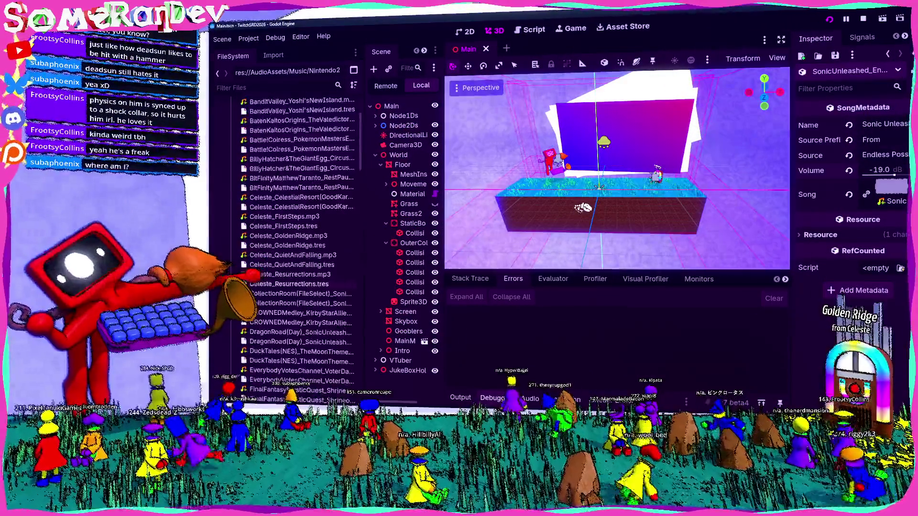
scroll(287, 229, "down", 5)
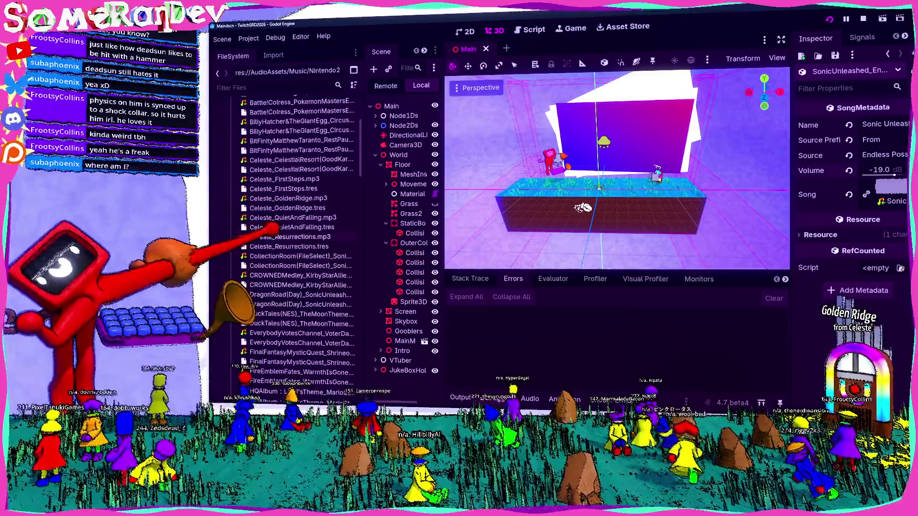
left_click(287, 207)
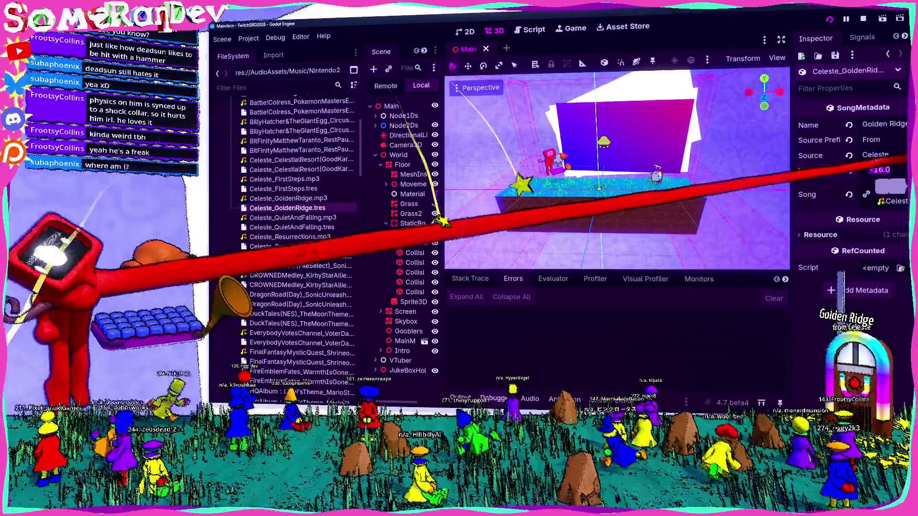
key("ctrl+s")
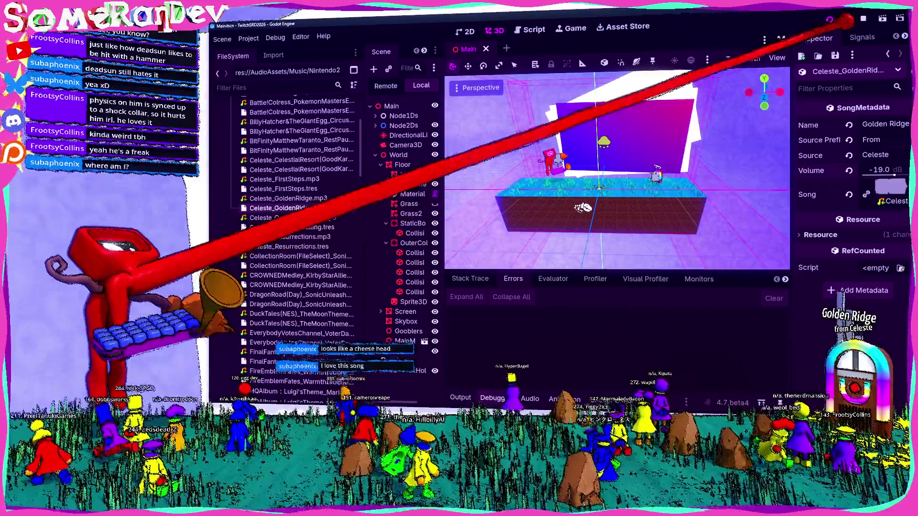
key("alt+Tab")
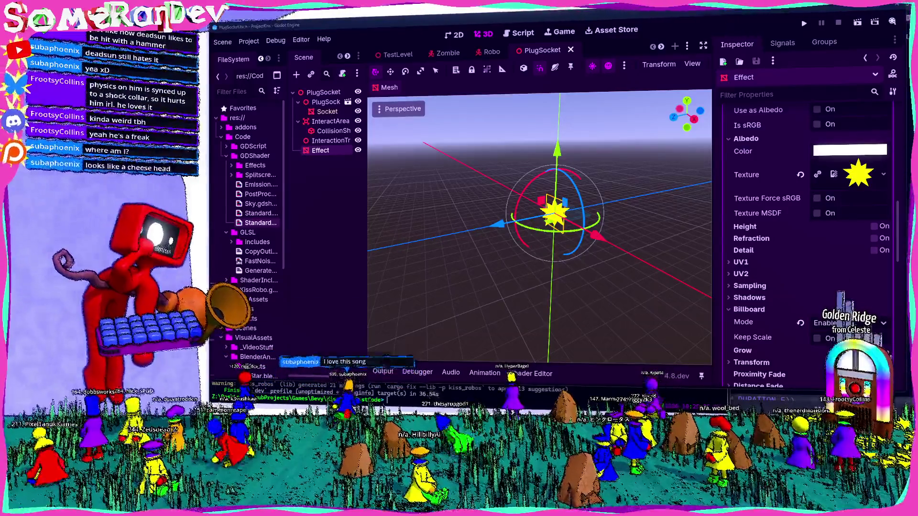
Save the Golden Ridge volume at -22.0 dB in TwitchSRD2026 and return to PlugSocket.
key("alt+Tab")
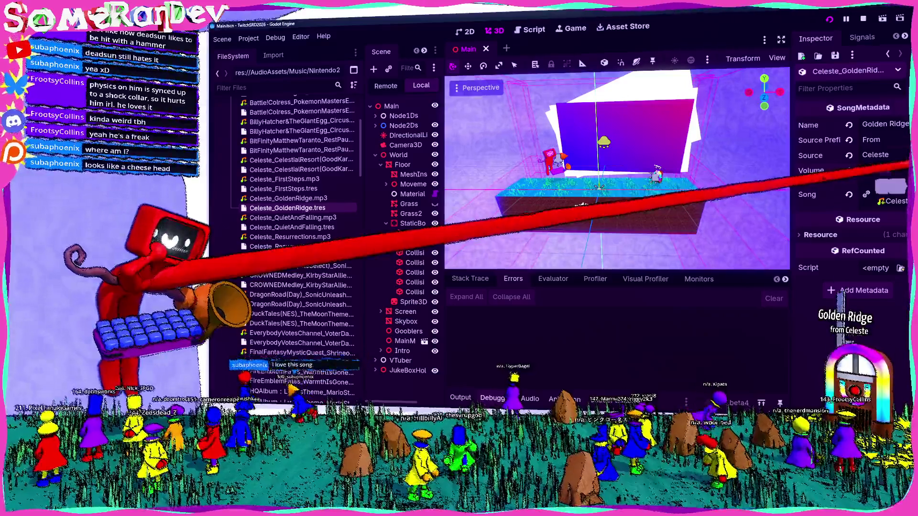
key("ctrl+s")
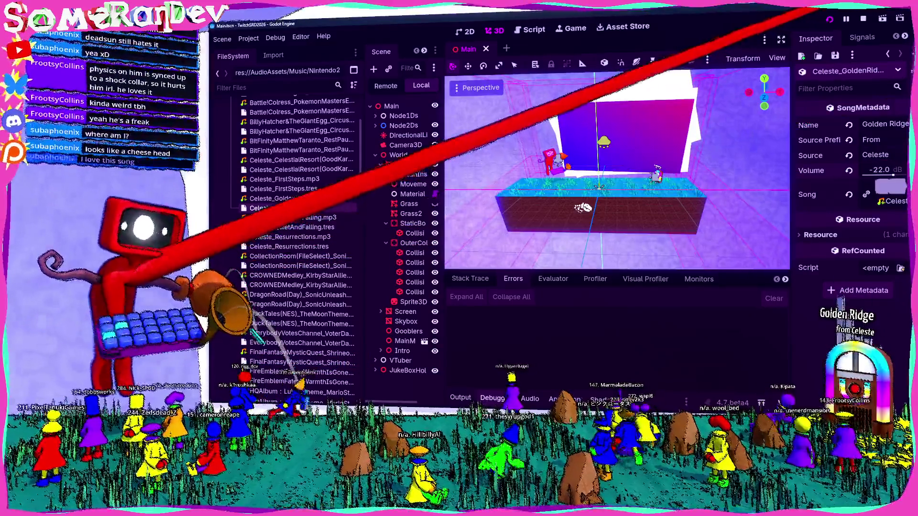
key("alt+Tab")
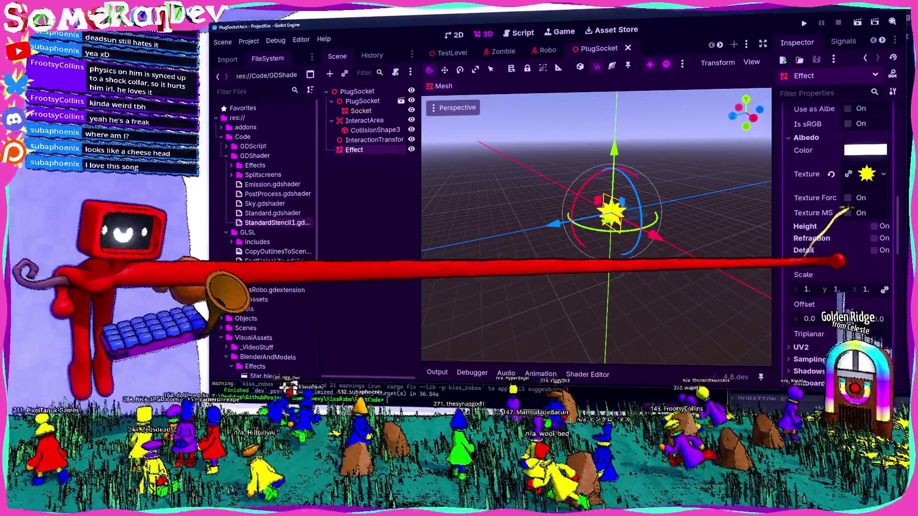
Check the star material's Diffuse Mode options, leaving it at Burley.
scroll(808, 215, "up", 5)
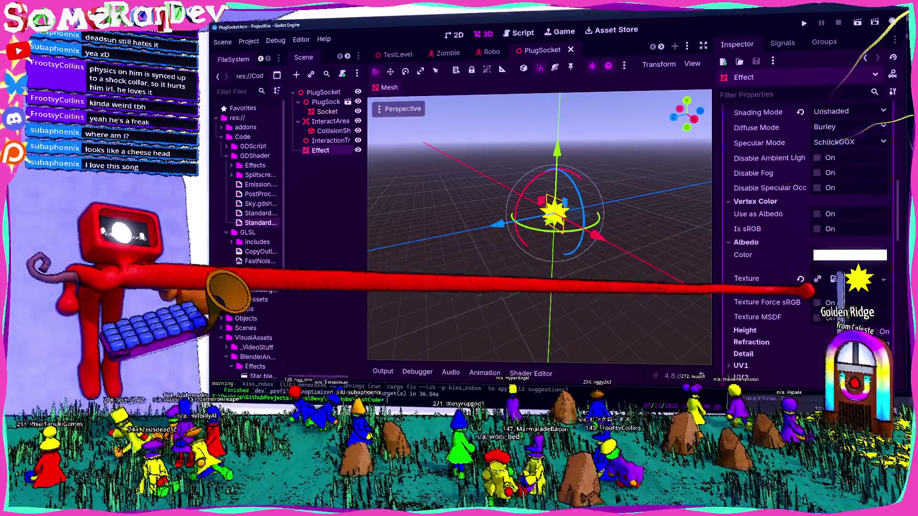
left_click(879, 267)
key("Escape")
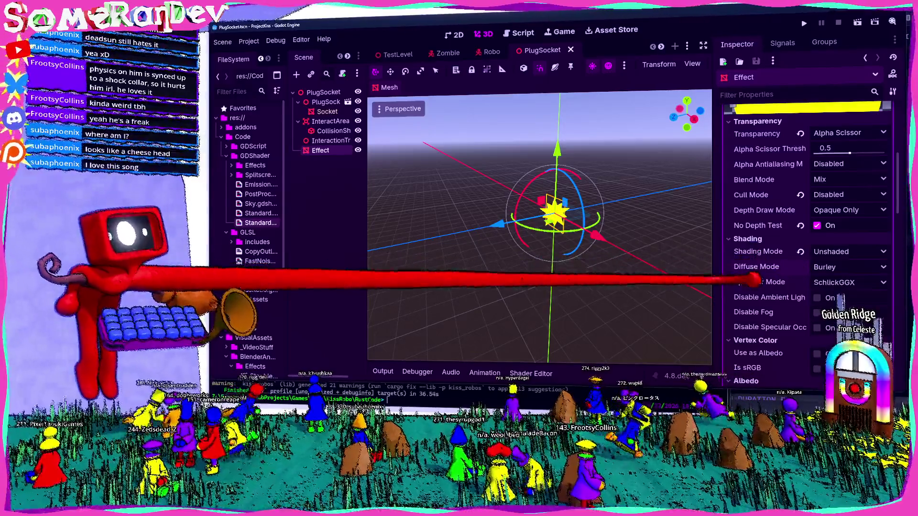
scroll(803, 239, "up", 3)
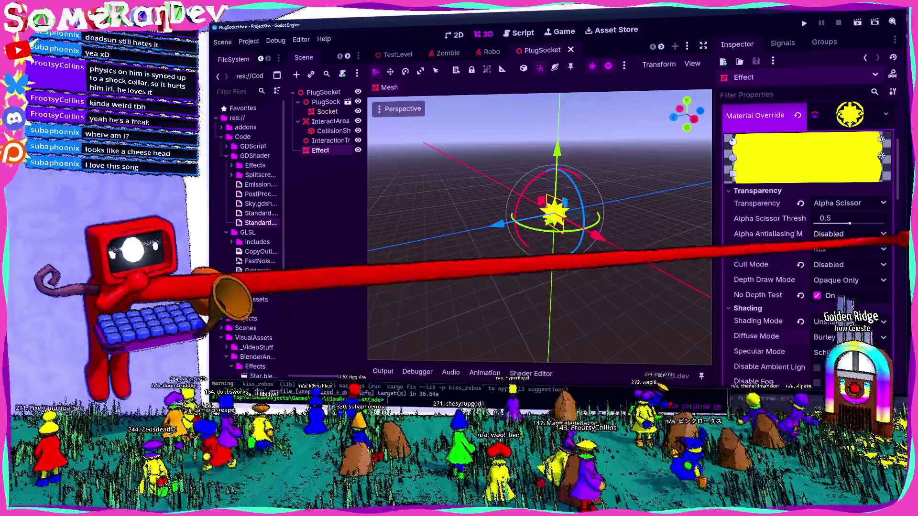
left_click(861, 233)
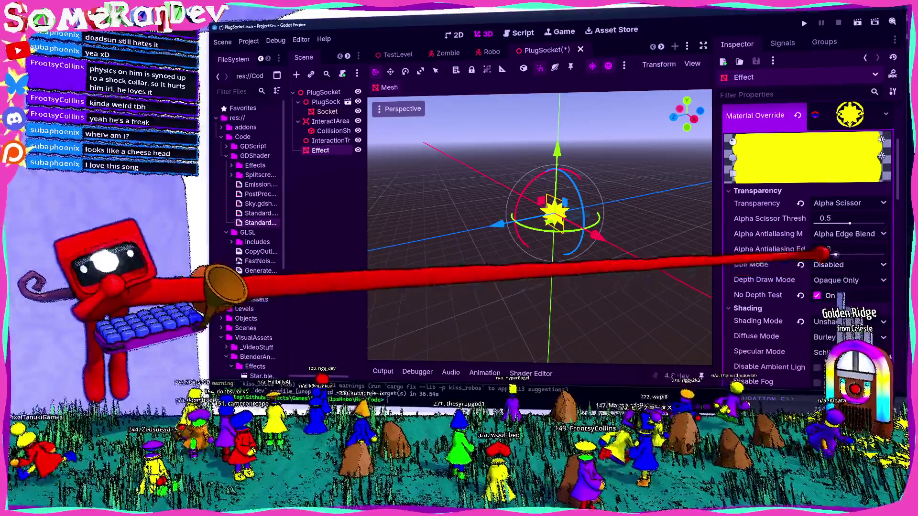
scroll(543, 195, "up", 5)
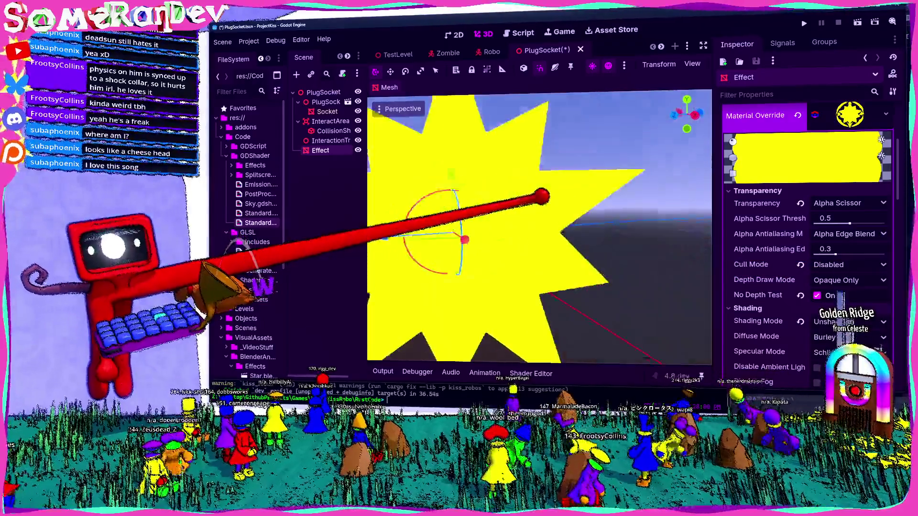
scroll(536, 191, "up", 2)
scroll(535, 192, "down", 4)
left_click(882, 234)
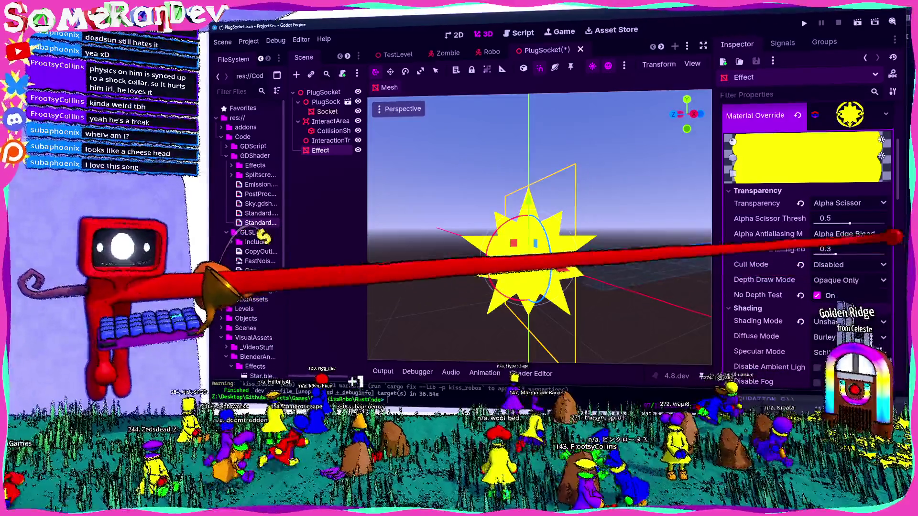
scroll(543, 195, "up", 4)
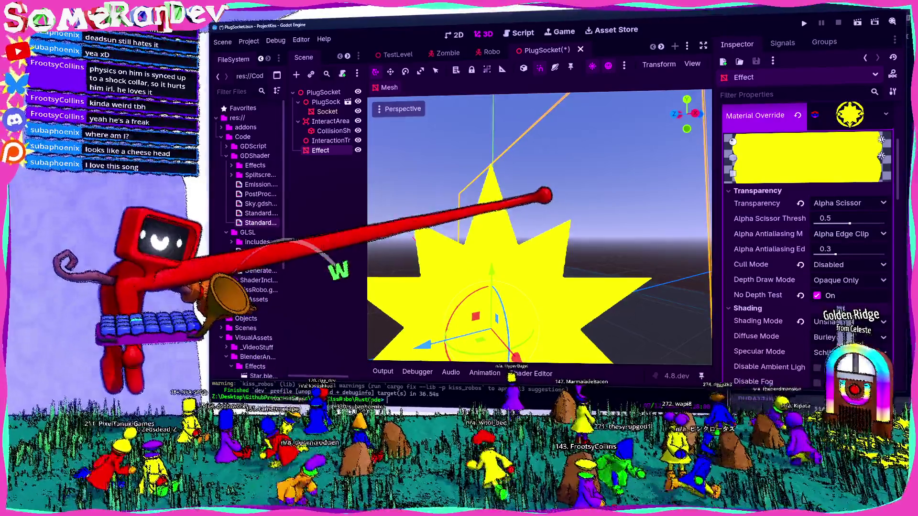
left_click(868, 235)
left_click(860, 251)
key("ctrl+s")
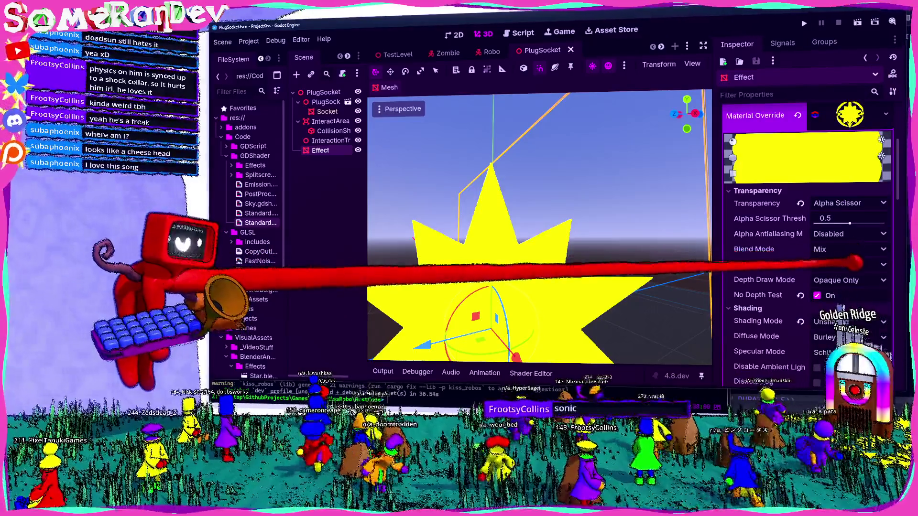
left_click(861, 265)
left_click(840, 293)
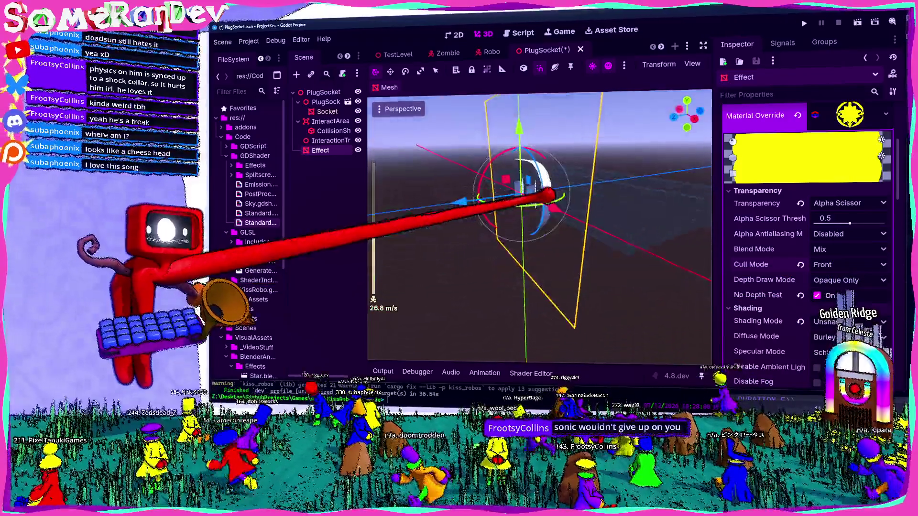
key("w")
key("a")
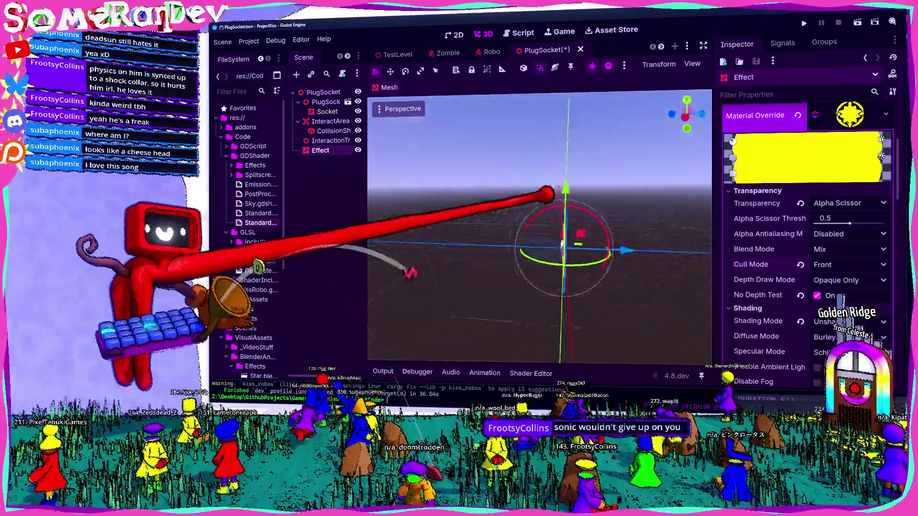
key("ctrl+z")
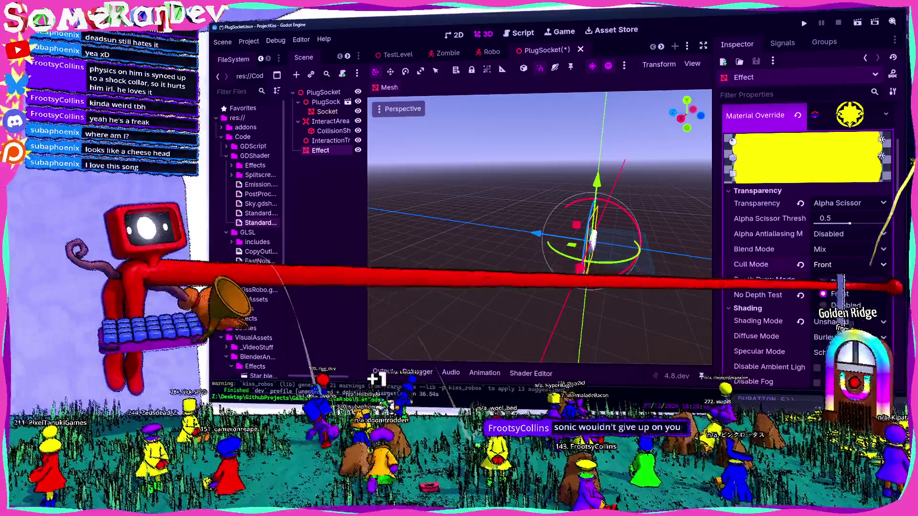
key("ctrl+s")
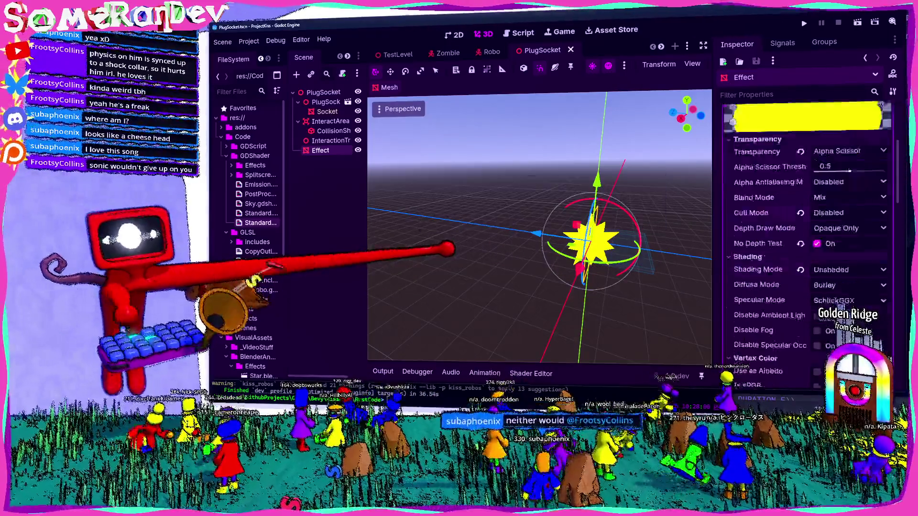
Fly the view so the yellow star sits centred and scroll down the material Inspector.
key("w")
key("a")
key("w")
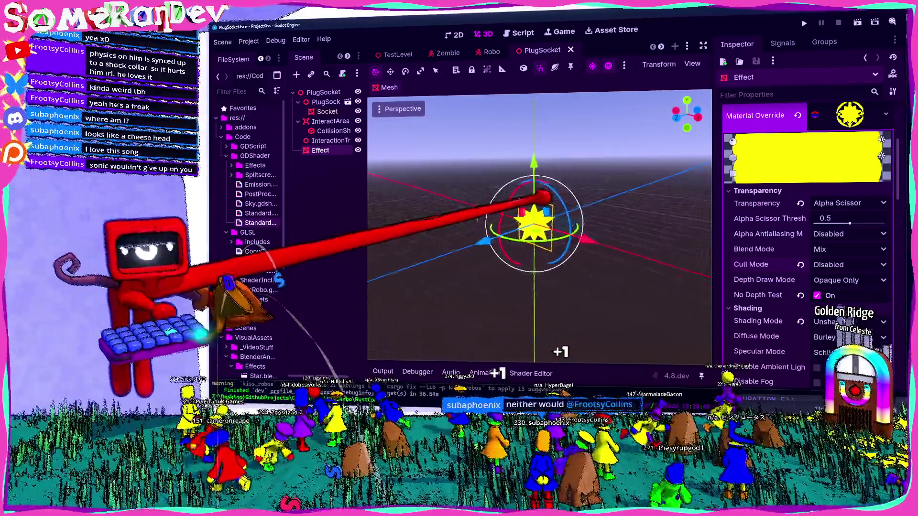
key("w")
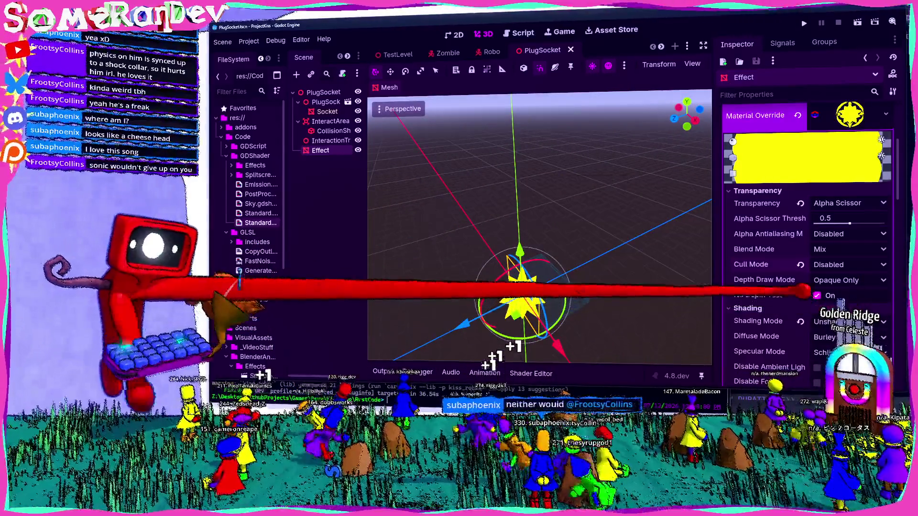
scroll(791, 289, "down", 5)
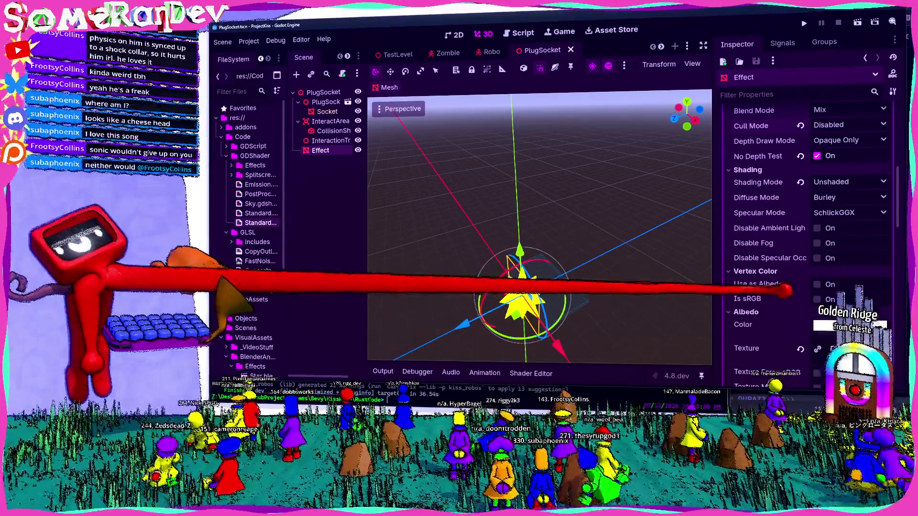
scroll(784, 290, "down", 3)
scroll(782, 289, "down", 5)
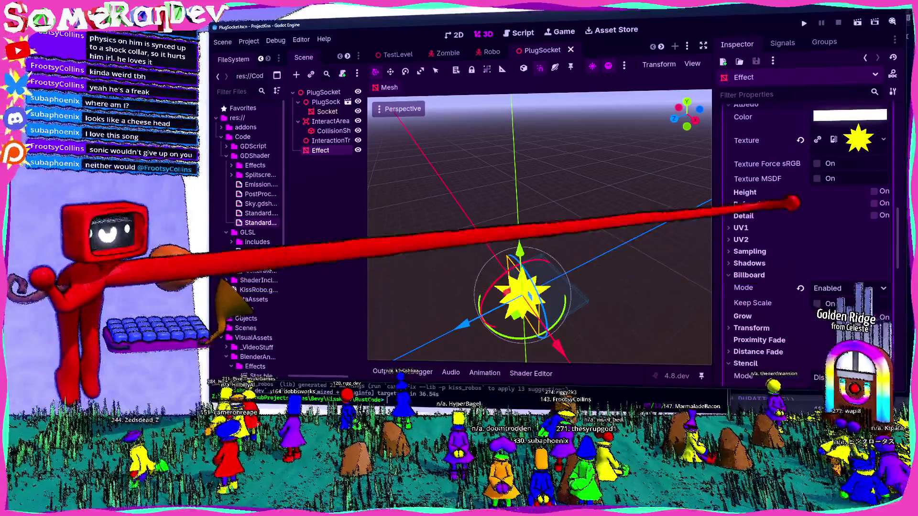
Peek at the UV1, UV2 and sampling sections, then expand the material's Shadows options.
left_click(782, 228)
left_click(784, 225)
left_click(779, 239)
left_click(779, 239)
left_click(780, 251)
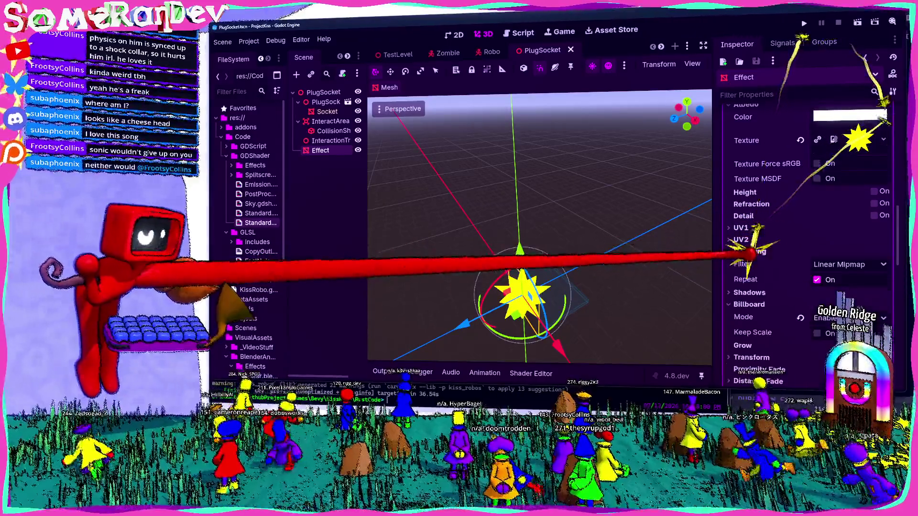
left_click(781, 252)
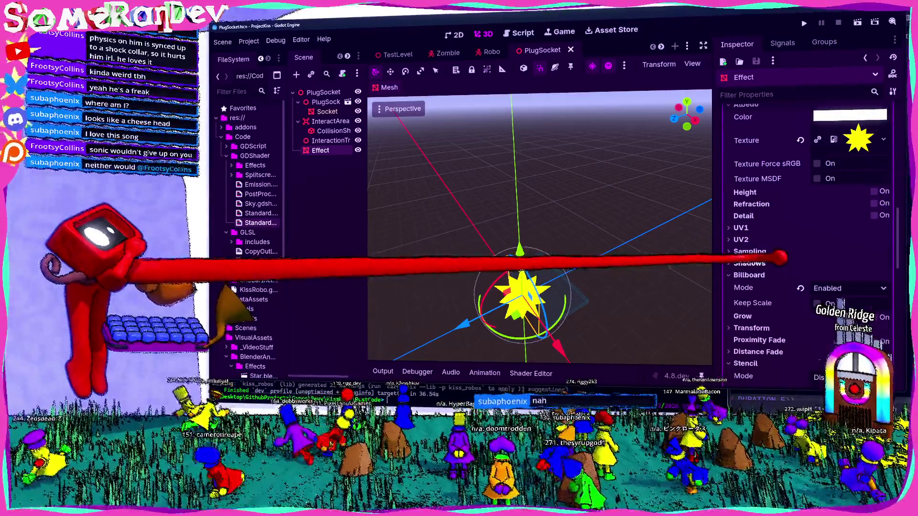
scroll(780, 257, "down", 1)
left_click(769, 227)
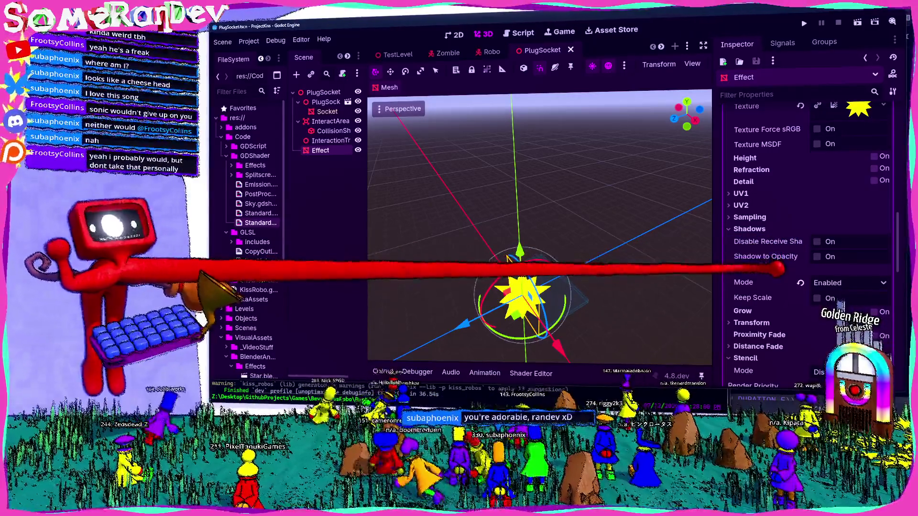
mouse_move(770, 284)
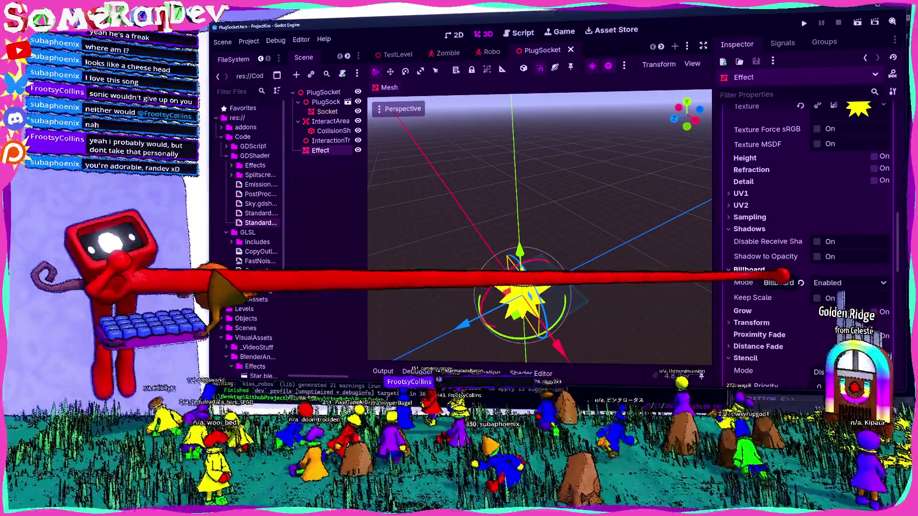
Turn Grow off on the star Effect material, save PlugSocket, and return to TestLevel.
scroll(808, 239, "down", 3)
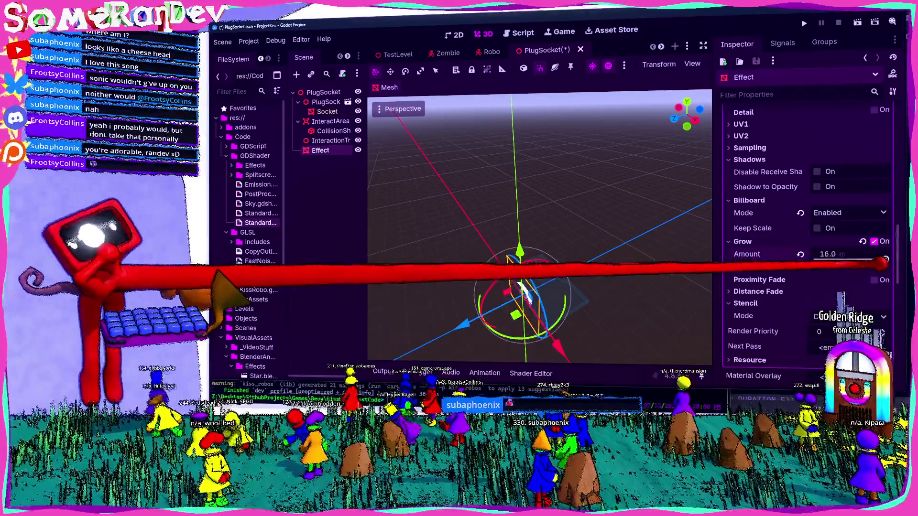
left_click_drag(859, 259, 885, 259)
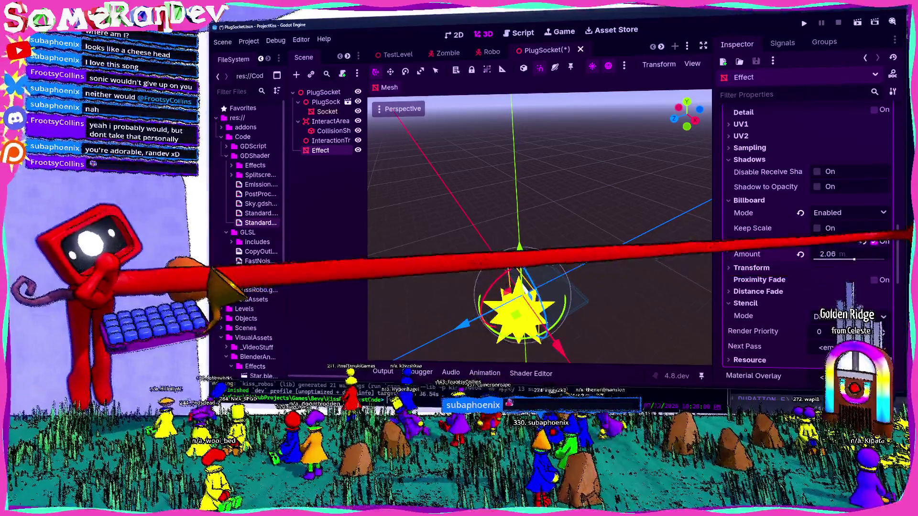
left_click(874, 242)
key("ctrl+s")
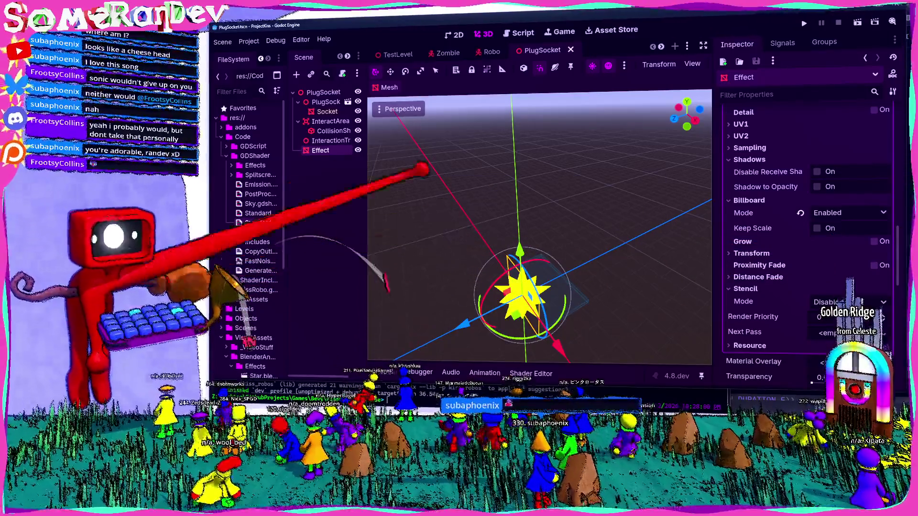
left_click(395, 54)
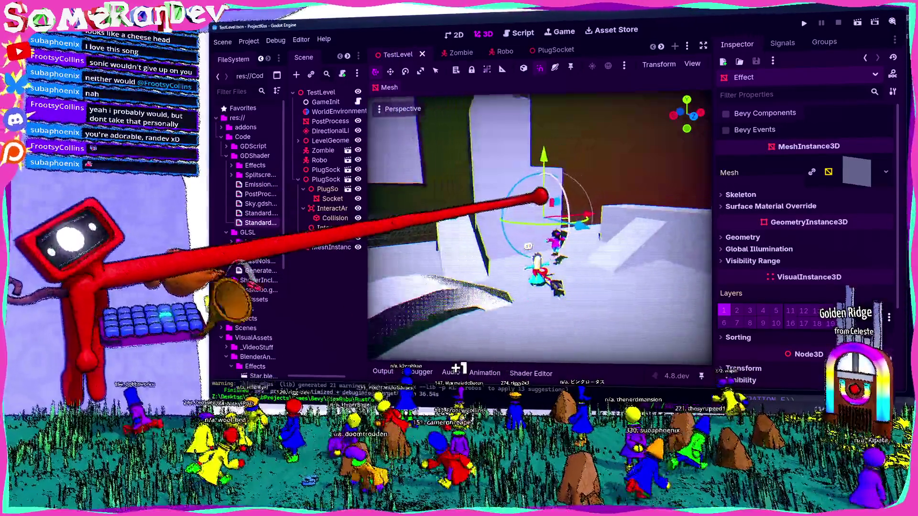
Fly to the star socket, nudge the star Effect's position, and save TestLevel.
key("w")
key("s")
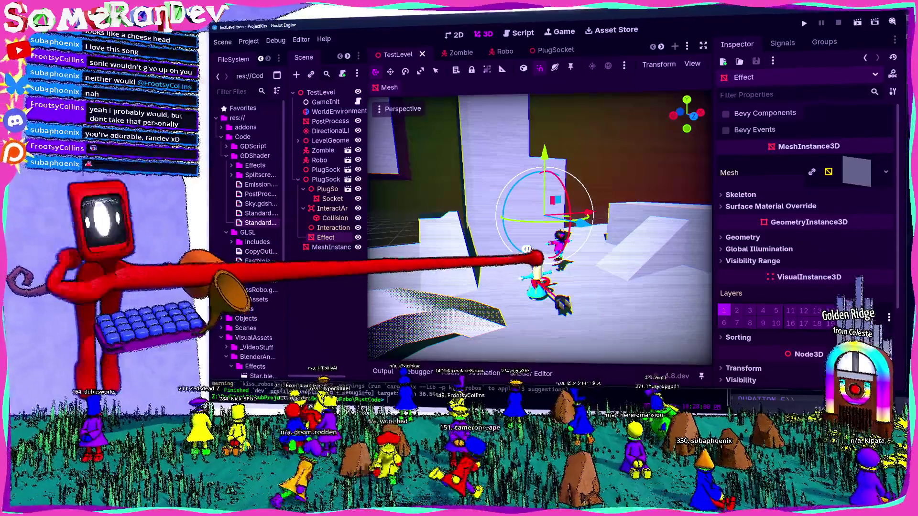
key("w")
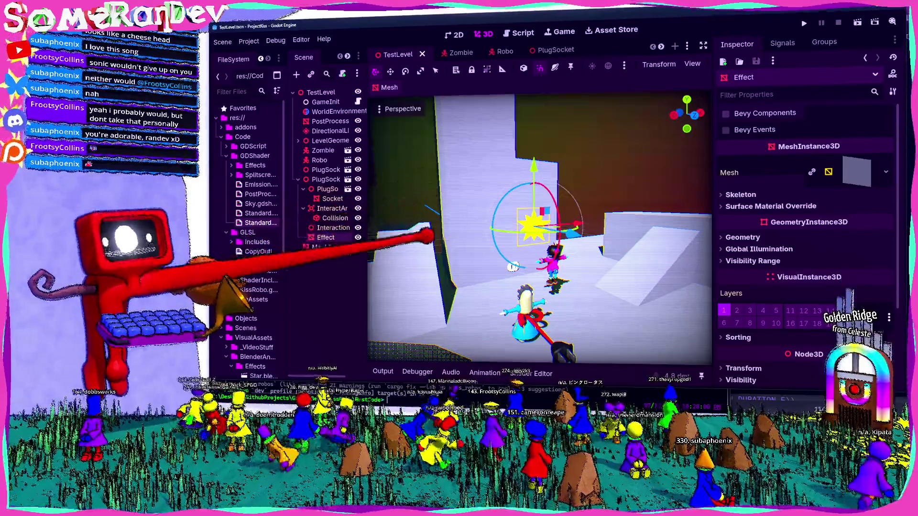
key("a")
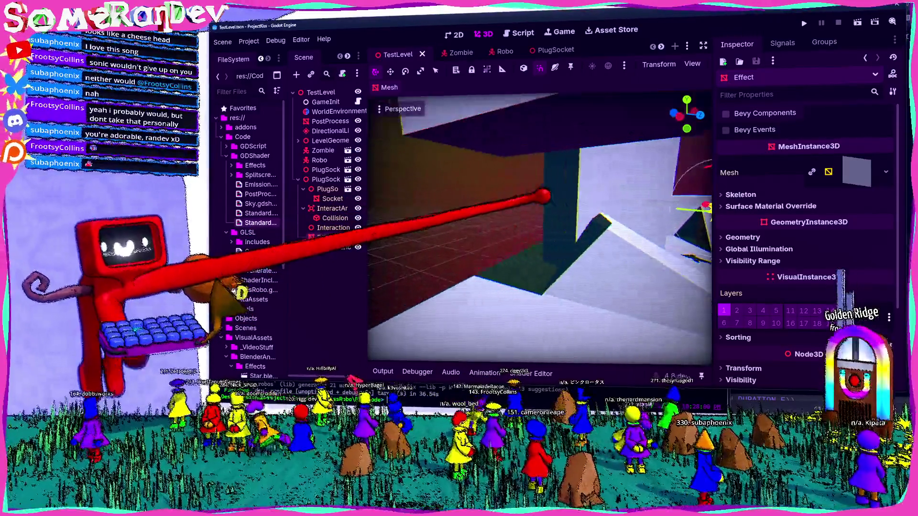
key("d")
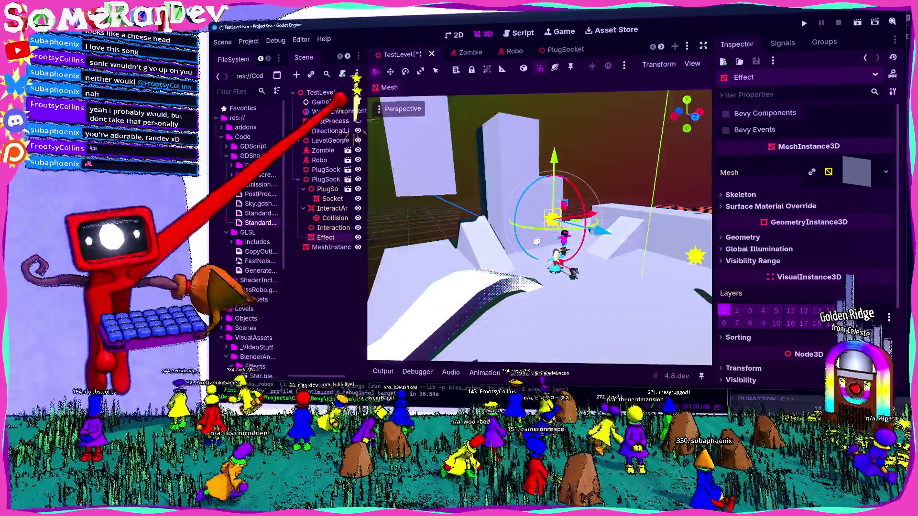
mouse_move(552, 220)
left_mouse_down()
mouse_move(543, 195)
mouse_move(543, 208)
left_mouse_up()
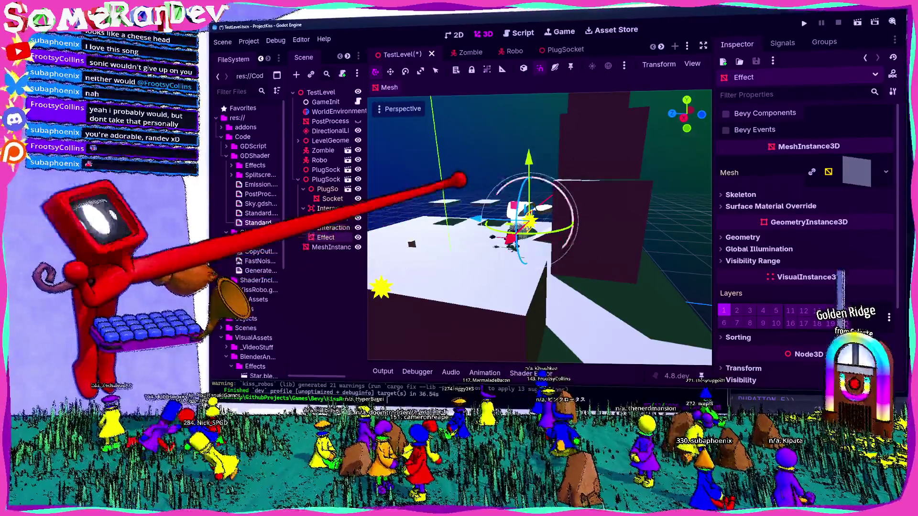
key("ctrl+s")
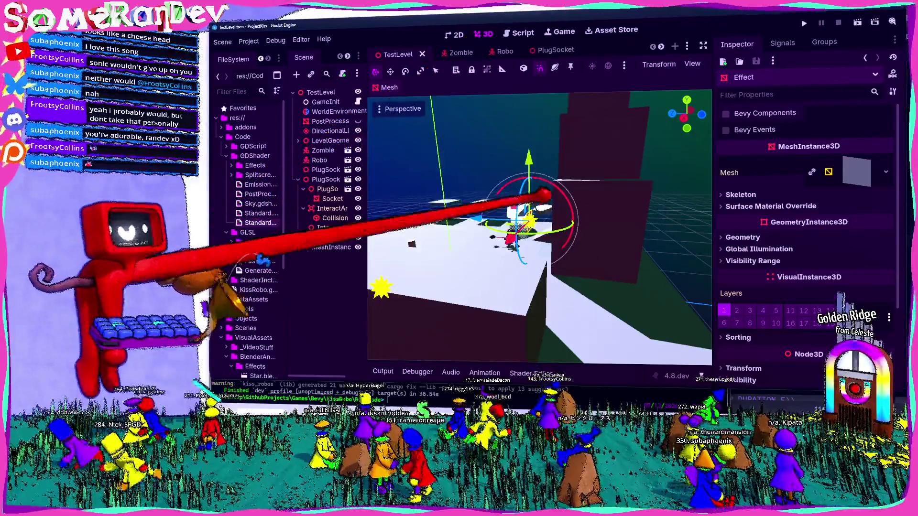
In PlugSocket, clear the Effect's material override and reset Cast Shadow to On and Extra Cull Margin to 0.
left_click(545, 50)
scroll(813, 235, "up", 5)
scroll(812, 235, "up", 10)
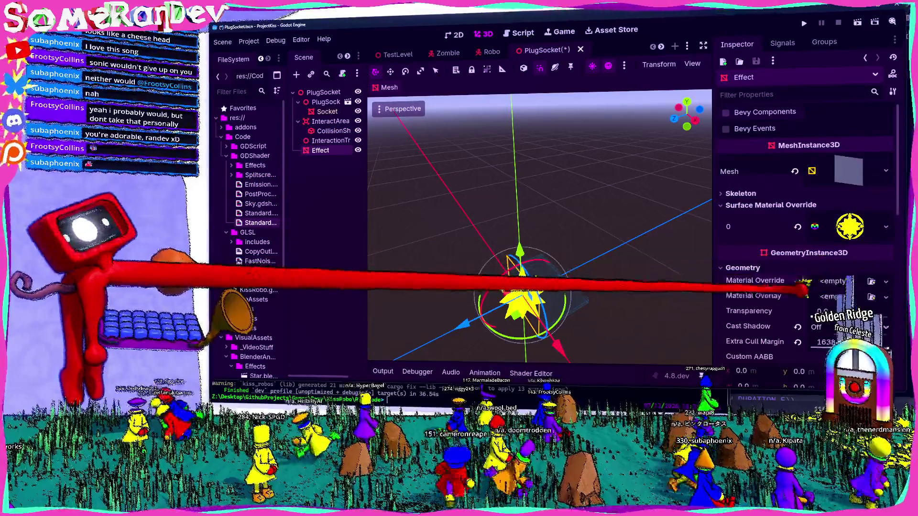
left_click(797, 290)
scroll(808, 282, "down", 3)
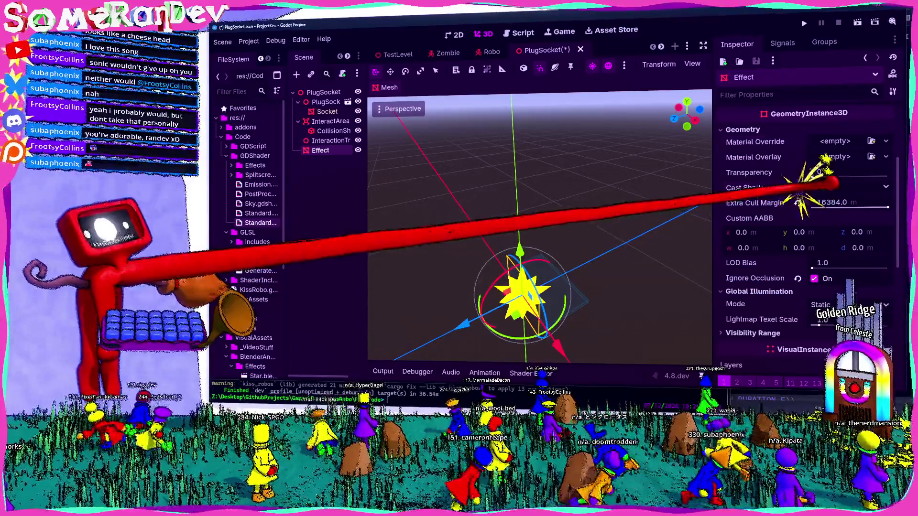
left_click(797, 187)
left_click(797, 203)
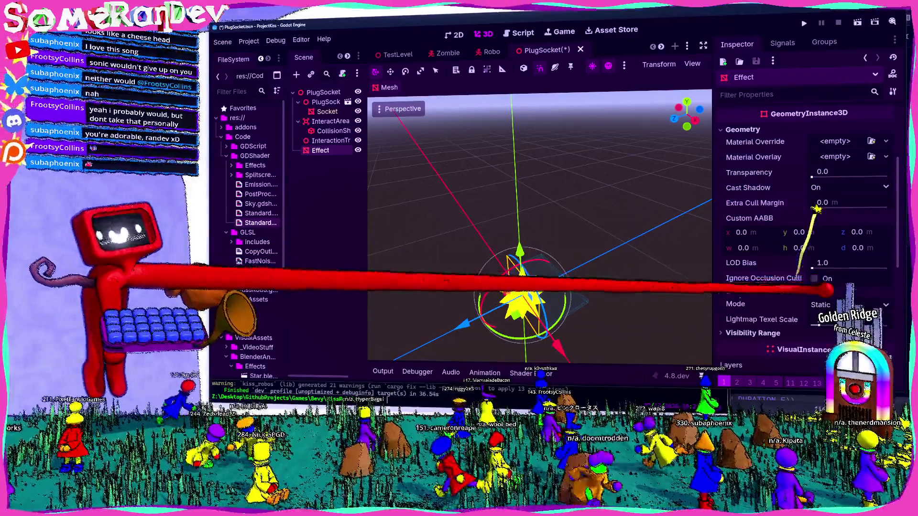
Save PlugSocket, then in TestLevel show and hide the PostProcess node to compare.
scroll(808, 239, "up", 3)
key("ctrl+s")
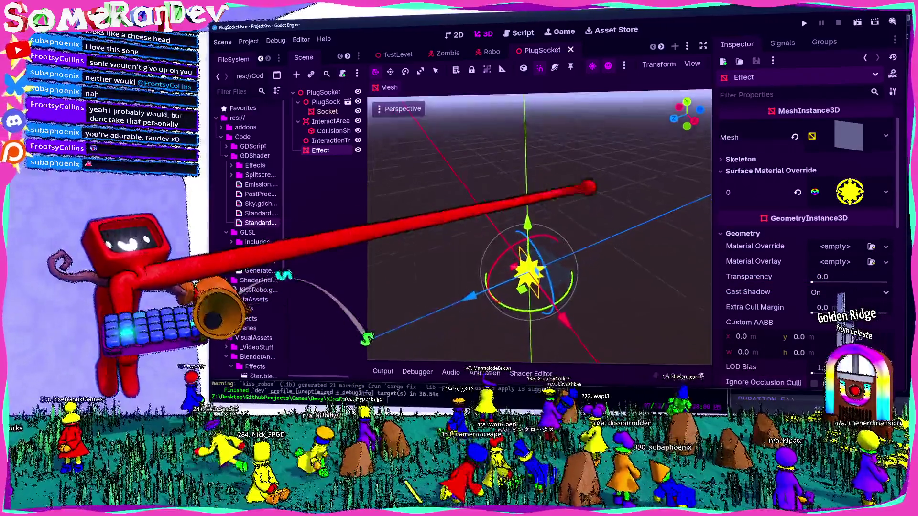
left_click(397, 54)
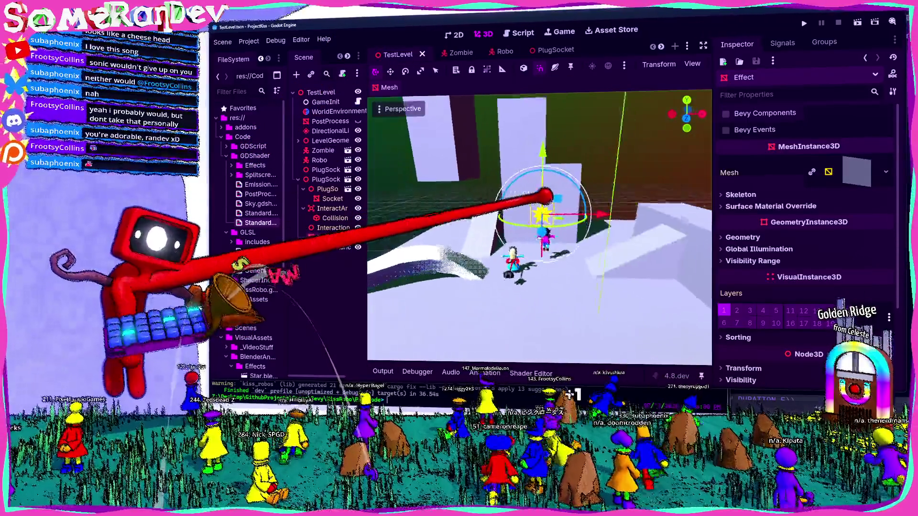
left_click(358, 121)
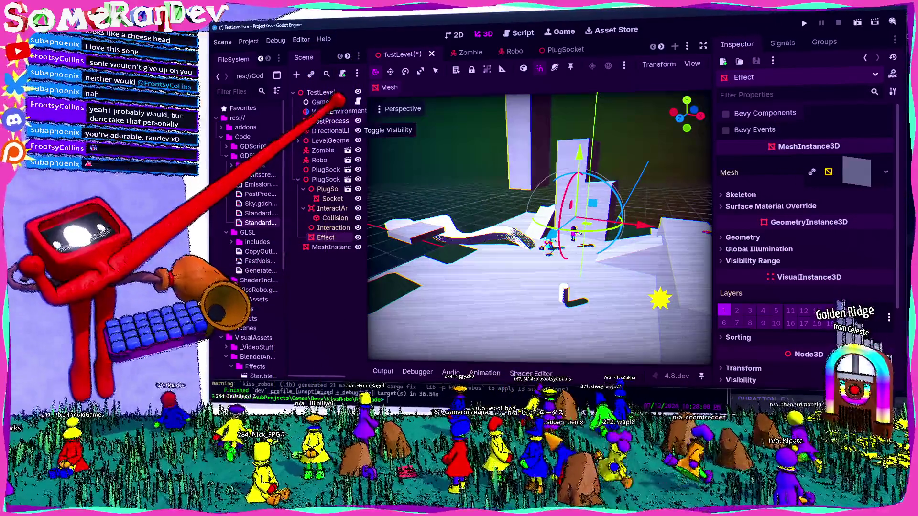
left_click(358, 121)
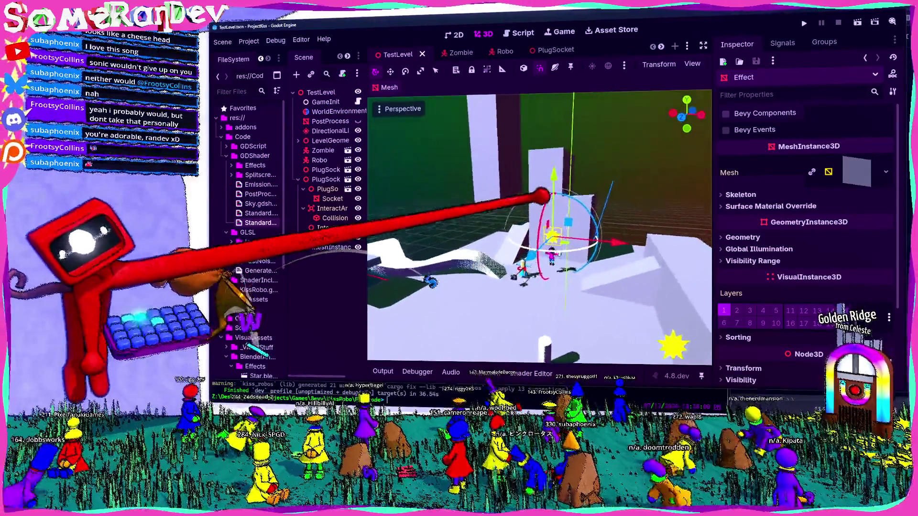
Focus and orbit the viewport to inspect the yellow star Effect.
mouse_move(542, 196)
left_mouse_down()
mouse_move(550, 221)
mouse_move(537, 191)
mouse_move(407, 147)
left_mouse_up()
key("f")
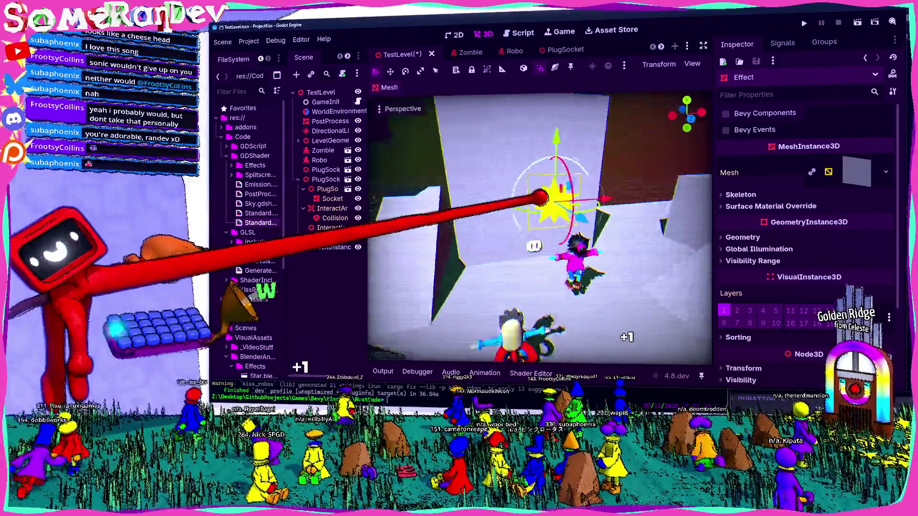
scroll(553, 197, "down", 3)
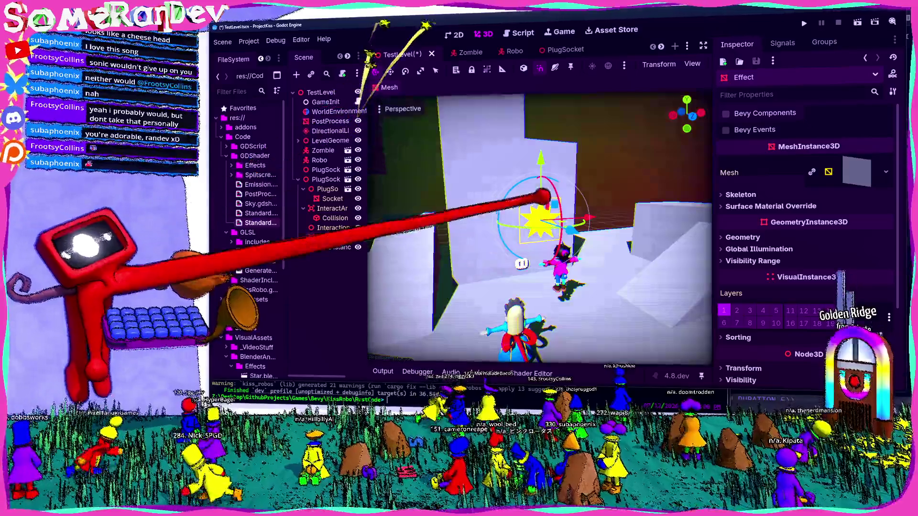
left_click_drag(543, 194, 547, 195)
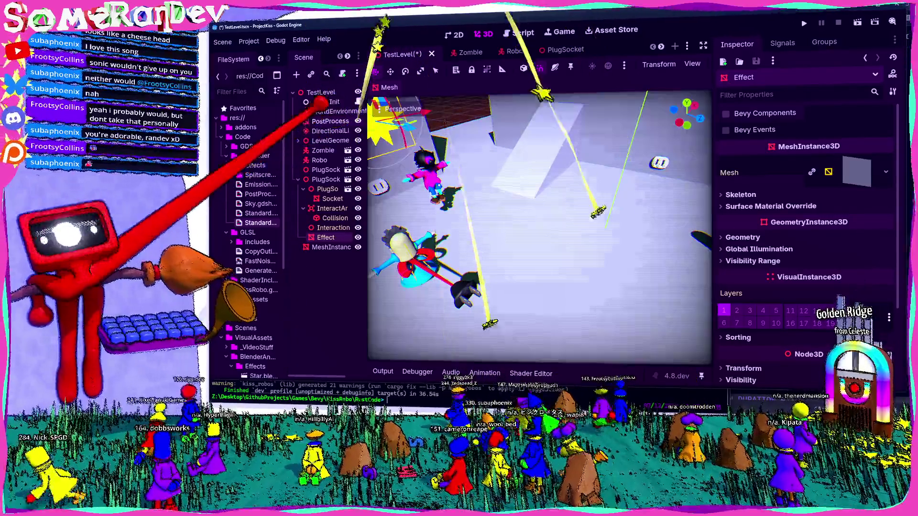
Select the PostProcess node, read through its shader code, then switch to the browser.
left_click(330, 121)
scroll(800, 235, "down", 5)
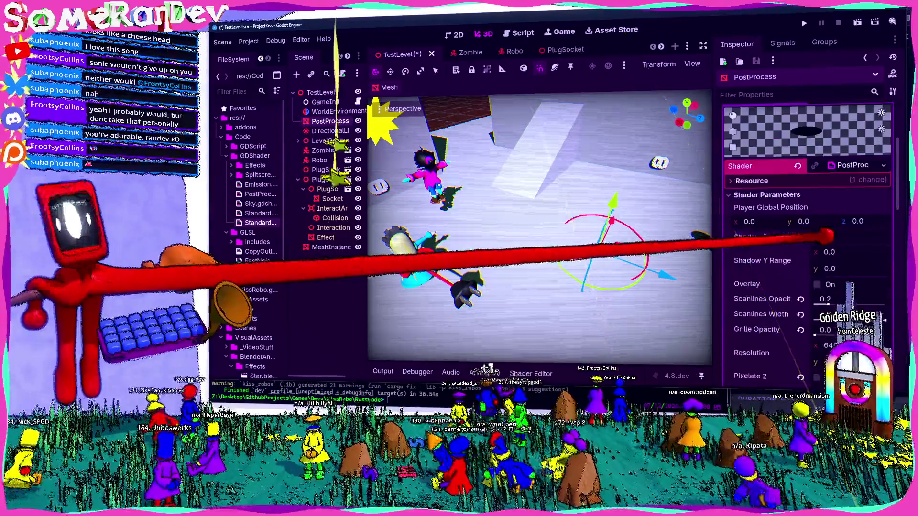
scroll(799, 234, "up", 5)
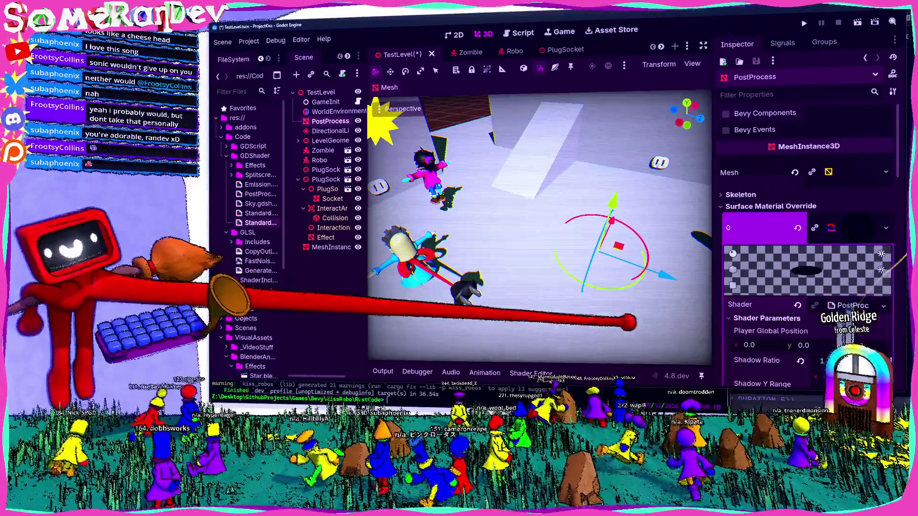
left_click(856, 305)
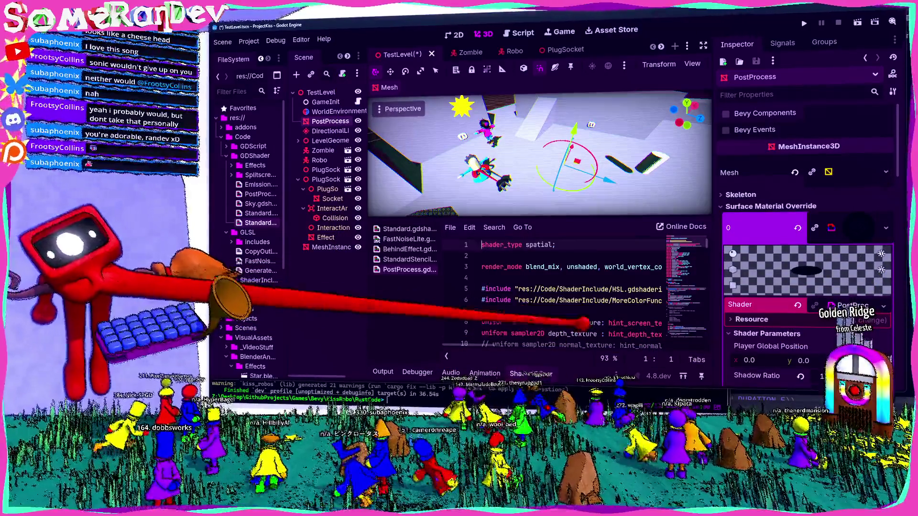
scroll(569, 294, "down", 3)
scroll(569, 294, "up", 3)
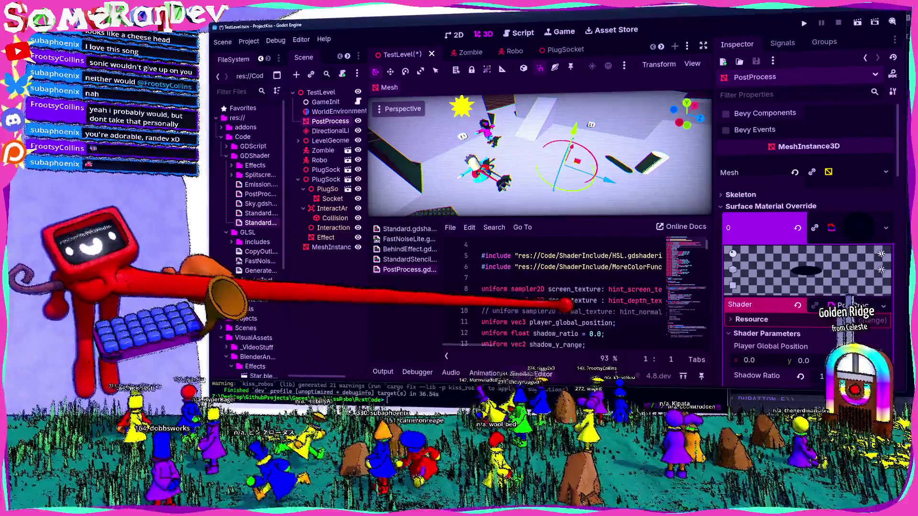
scroll(569, 294, "down", 14)
scroll(568, 300, "up", 3)
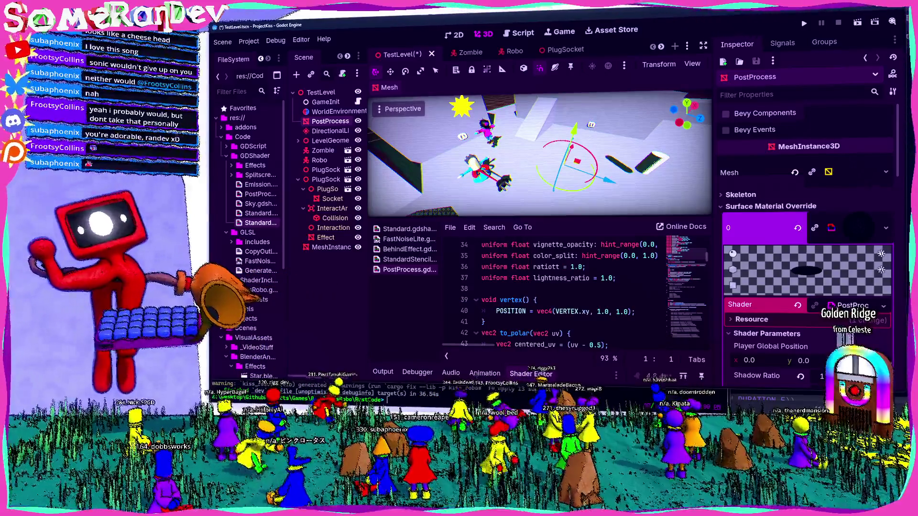
key("alt+Tab")
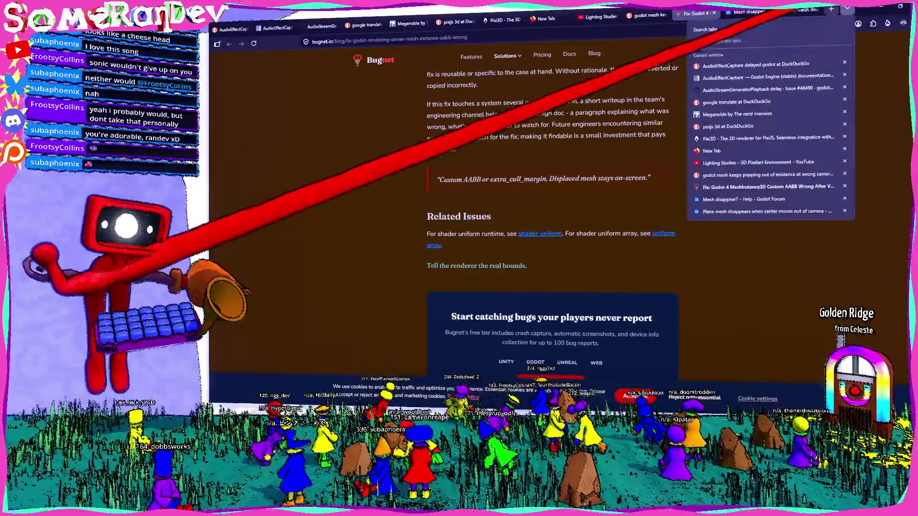
Search 'godot screenshader make billboard disappear' in a new tab, then return to Godot.
key("ctrl+t")
type("odot screen")
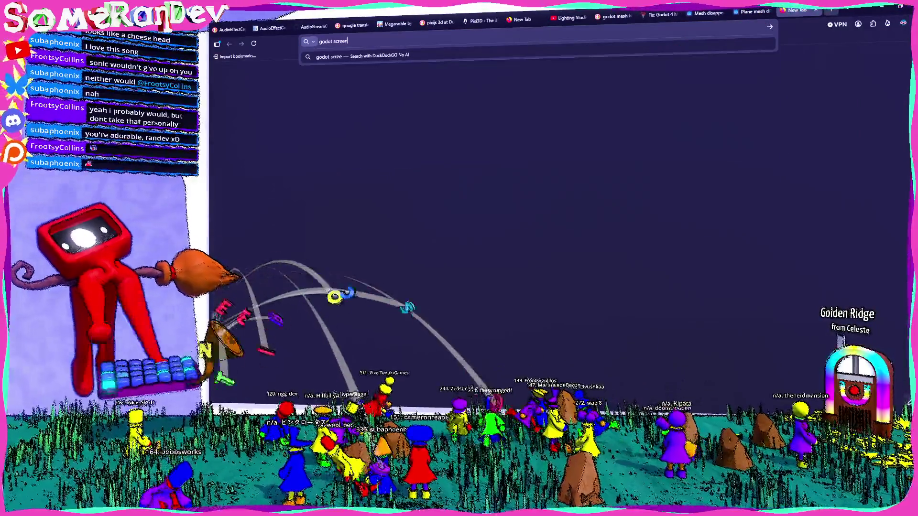
type("shader make bi")
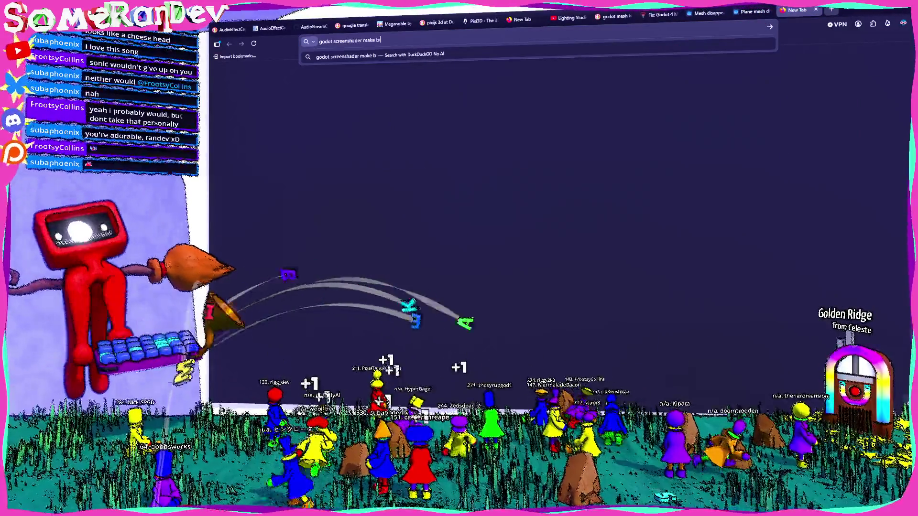
type("llboard disappear")
key("Return")
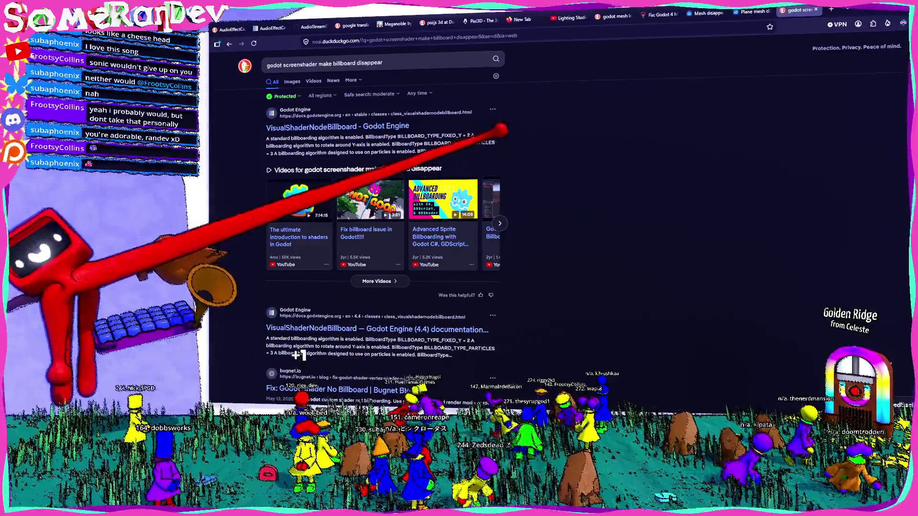
key("alt+Tab")
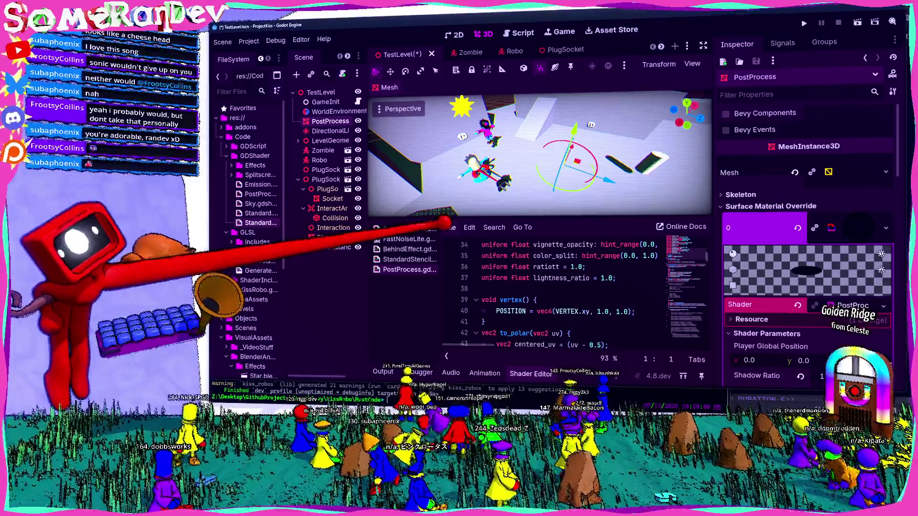
Confirm the PostProcess material's Render Priority is -1 and save TestLevel.
left_click(765, 219)
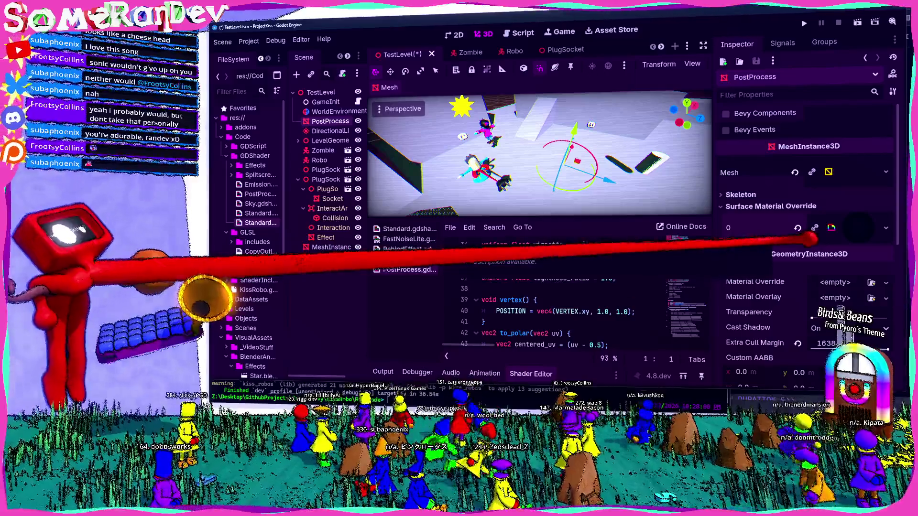
left_click(858, 229)
scroll(808, 287, "down", 5)
scroll(545, 192, "up", 3)
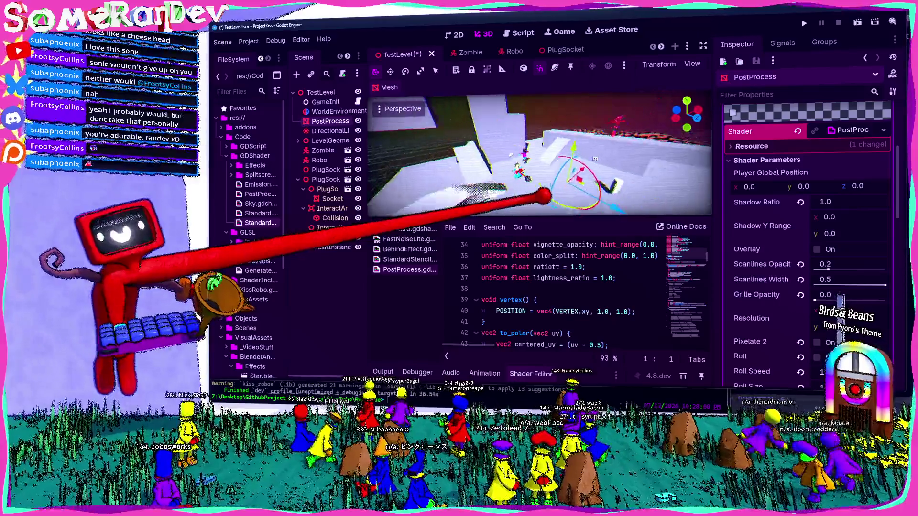
scroll(545, 196, "down", 2)
scroll(808, 278, "down", 10)
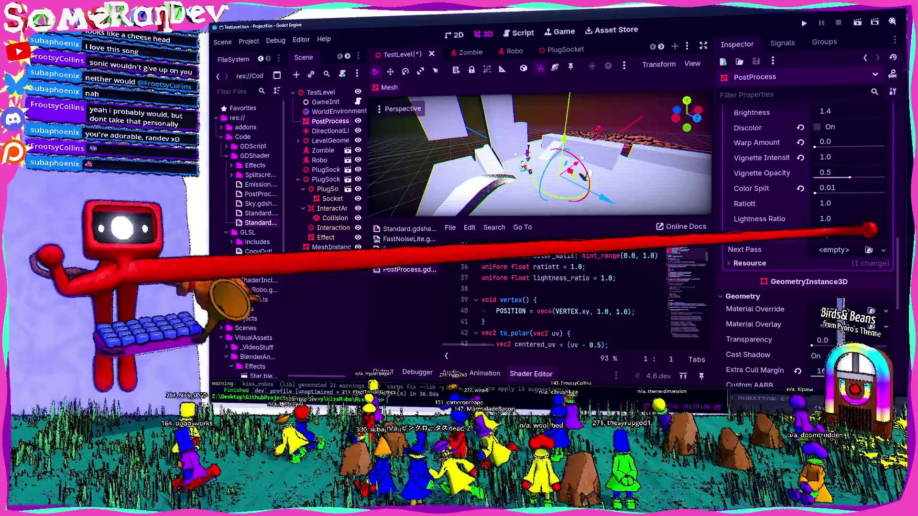
key("ctrl+s")
Collapse the Shader Editor and fly through the level to check the yellow stars.
scroll(511, 210, "up", 5)
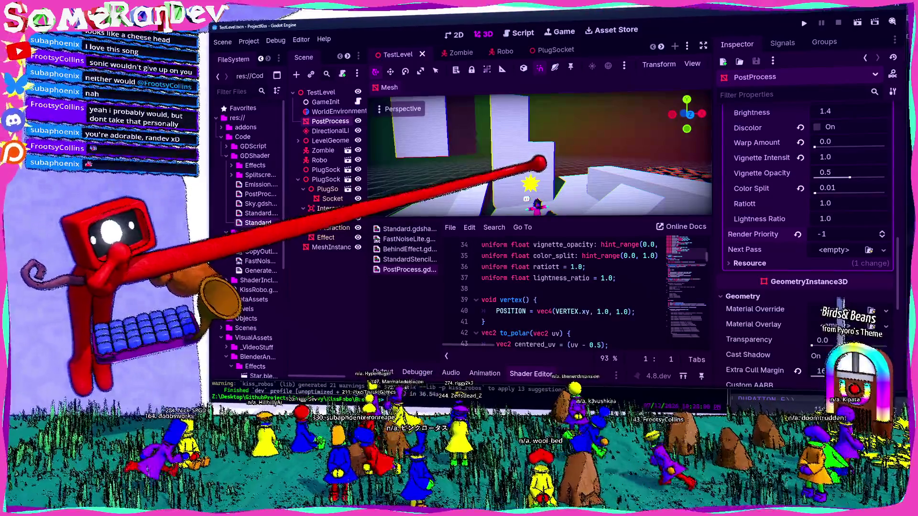
left_click(543, 374)
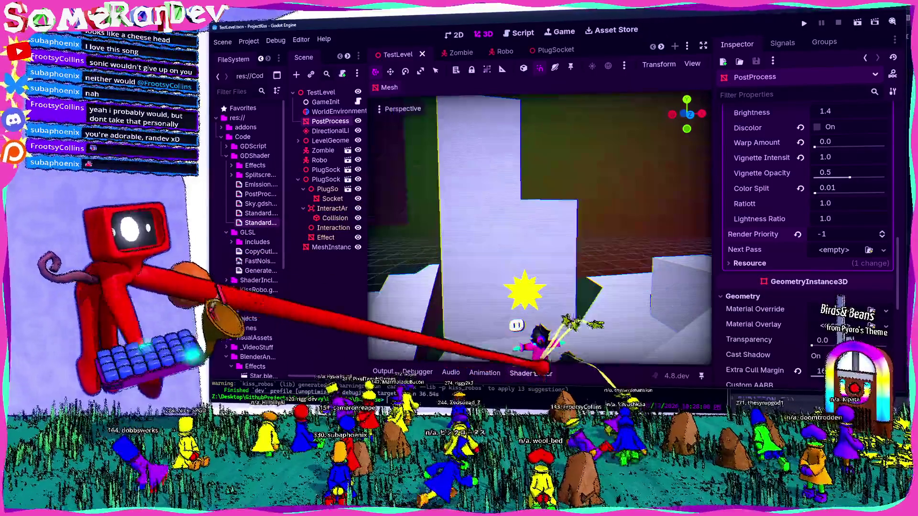
key("w")
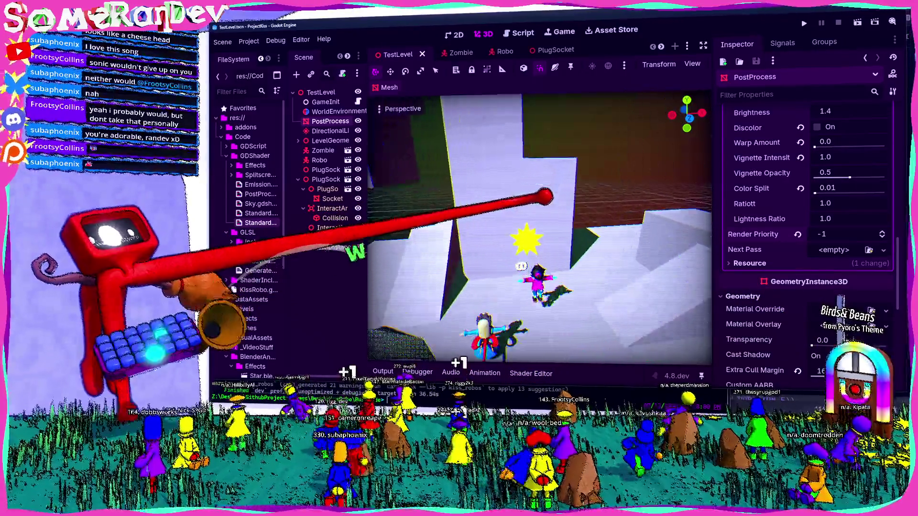
key("w")
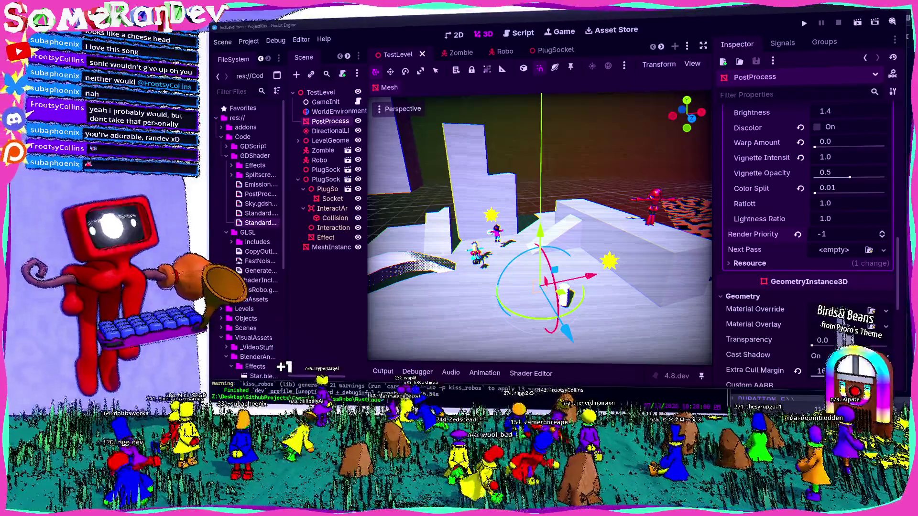
key("alt+Tab")
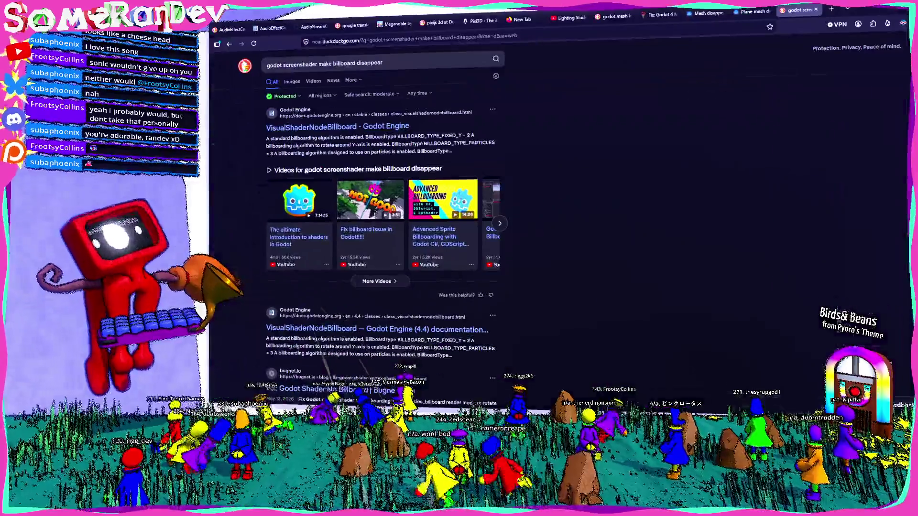
Load the stream's Twitch channel page in a new tab, then close it and return to Godot.
left_click(831, 9)
type("twitch")
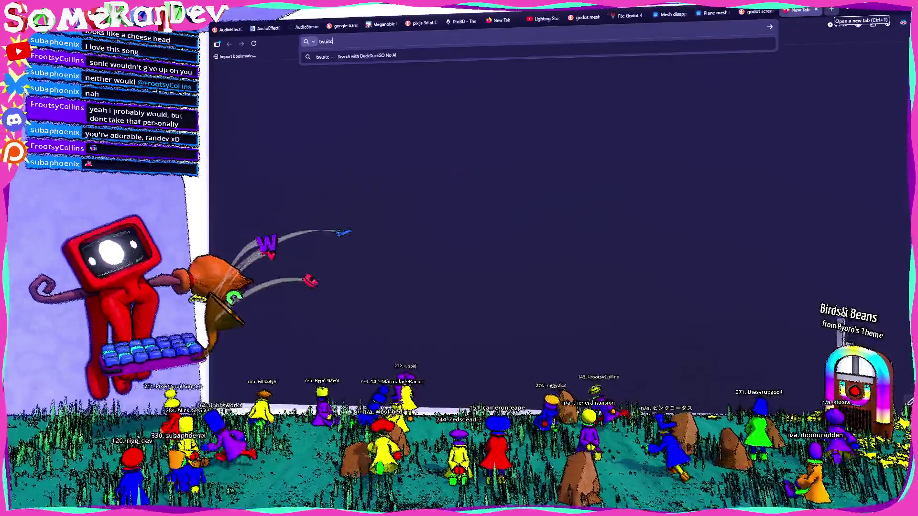
type(".tv/somerandev")
key("Return")
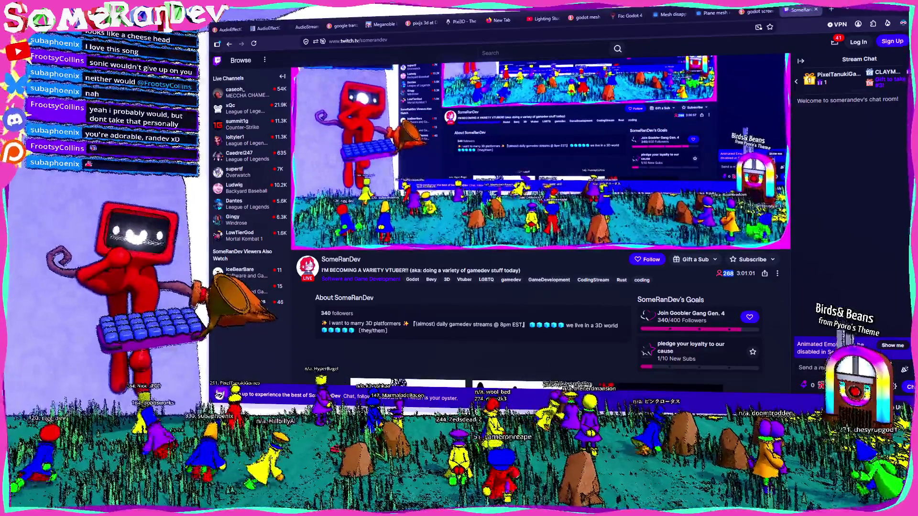
key("ctrl+w")
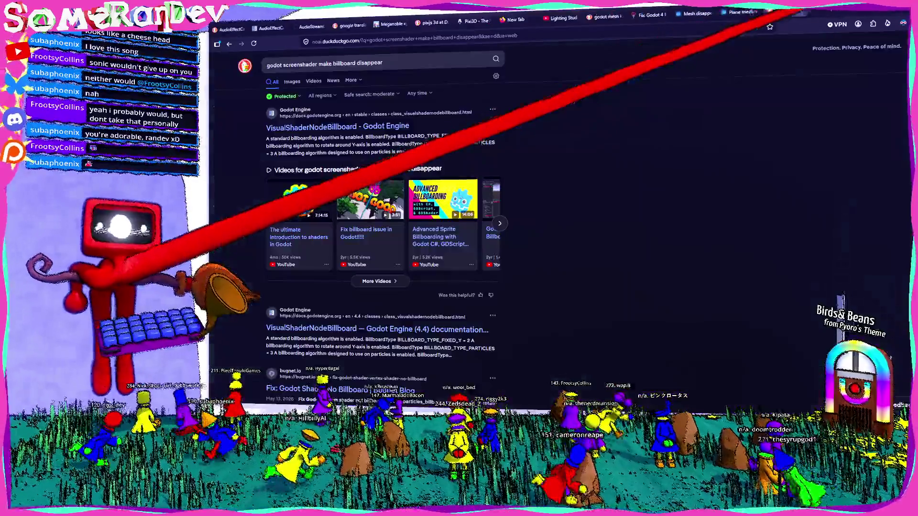
key("alt+Tab")
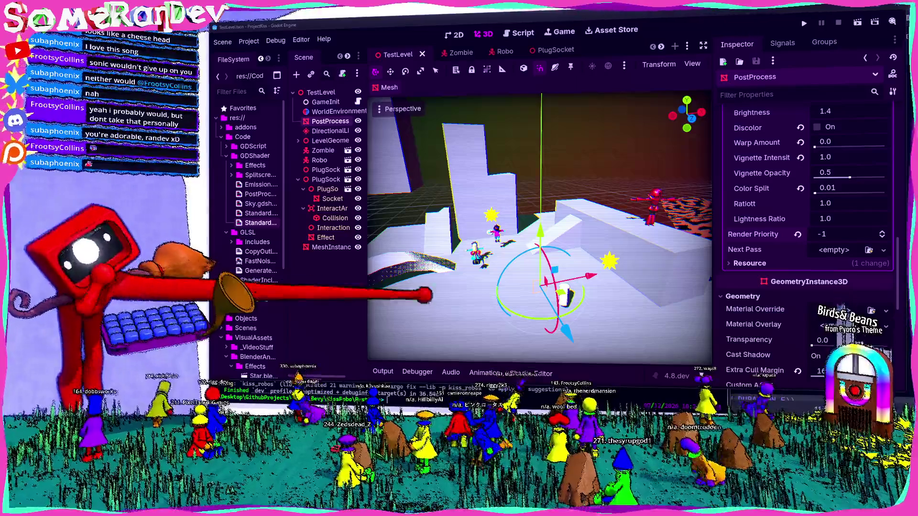
Save TestLevel, play-test it in Local Multiplayer to see the stars, then close the game.
left_click_drag(478, 268, 543, 196)
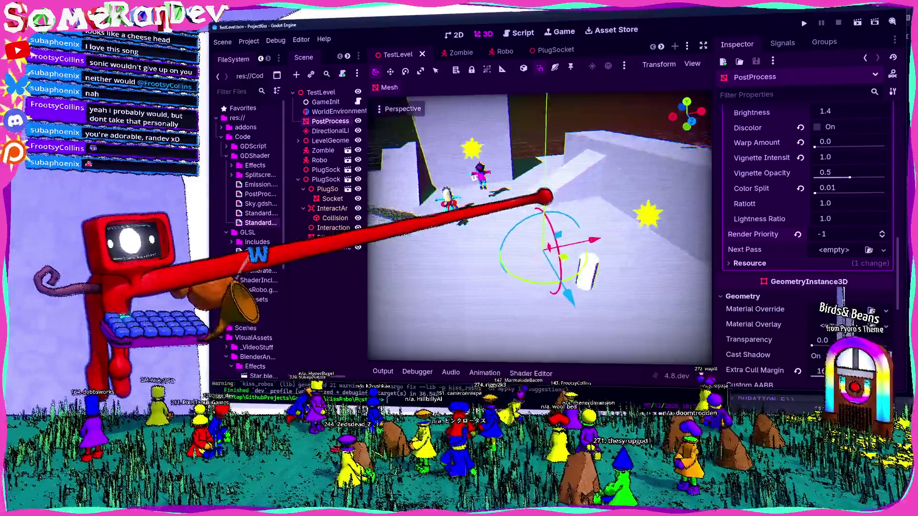
key("ctrl+s")
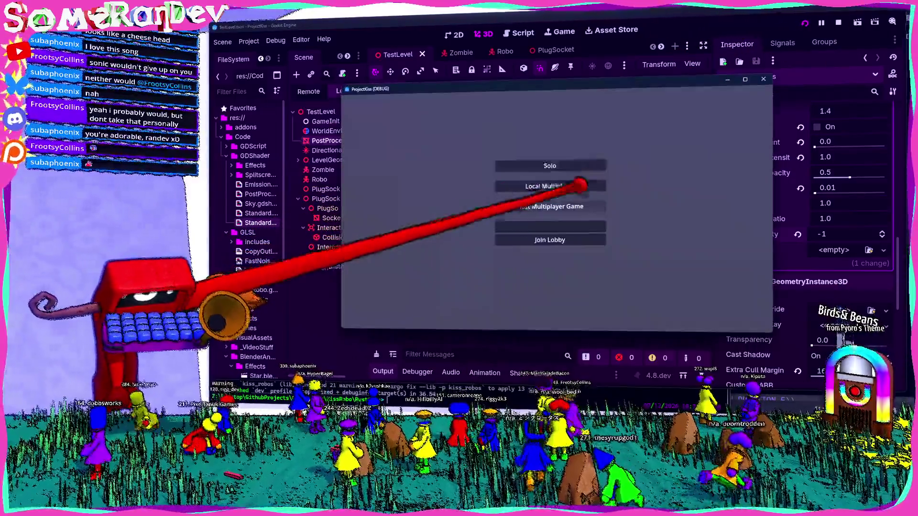
left_click(580, 186)
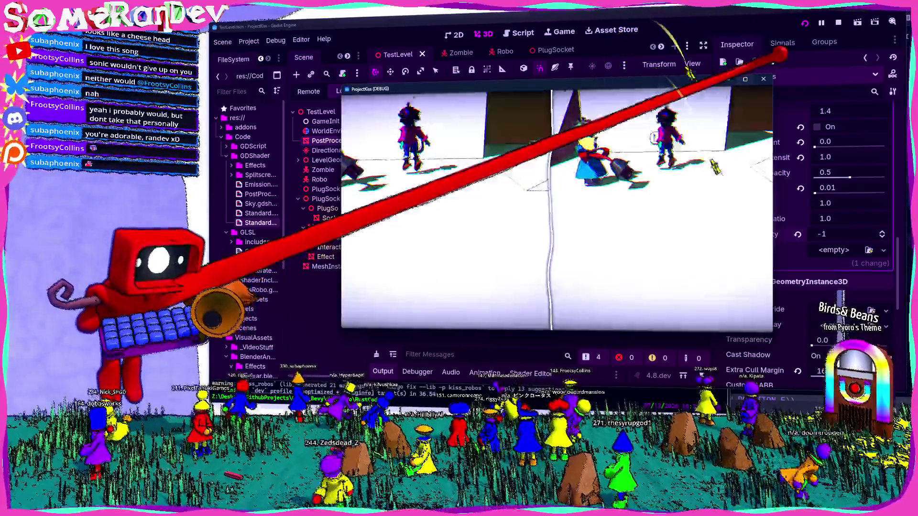
left_click(745, 78)
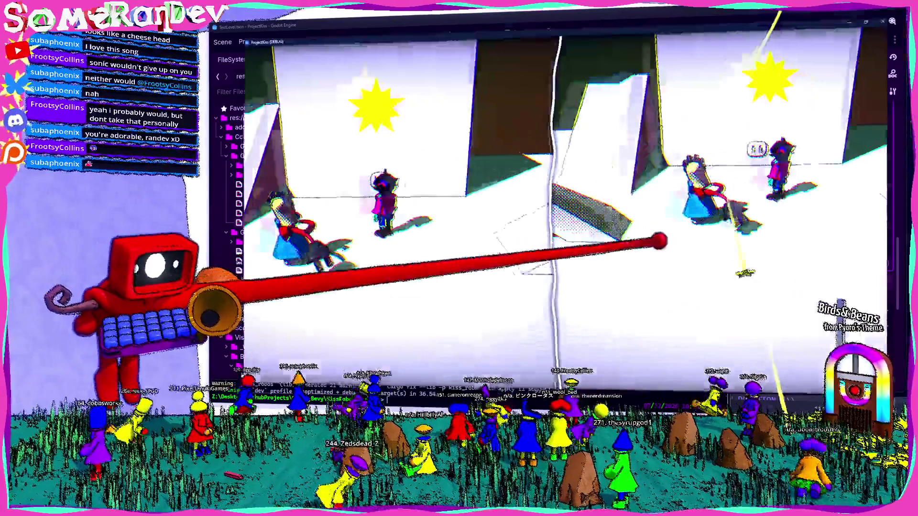
left_click_drag(526, 30, 415, 46)
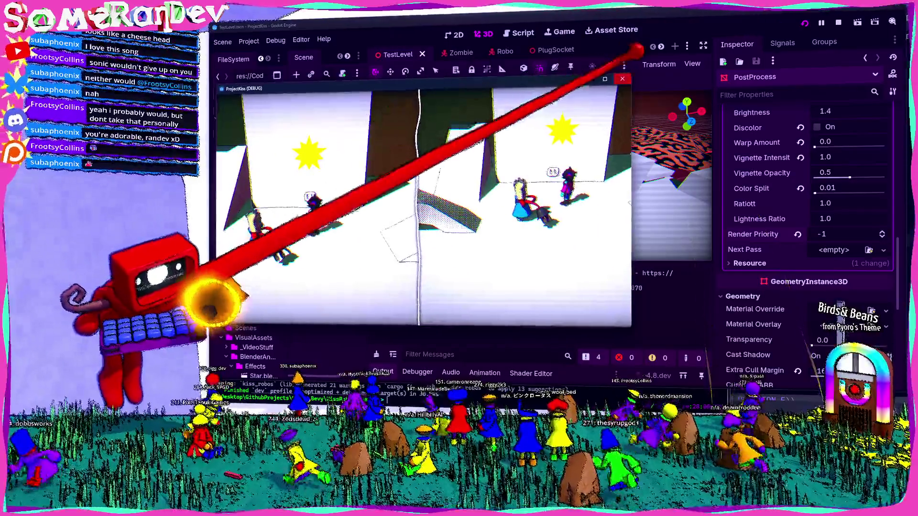
left_click(624, 34)
Expand the Effect's transform settings and return to the PlugSocket scene.
scroll(808, 215, "down", 3)
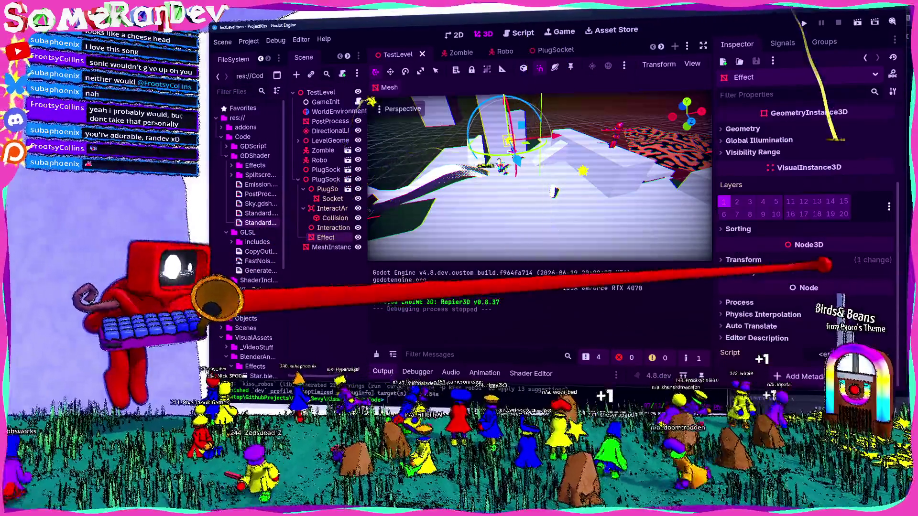
left_click(743, 260)
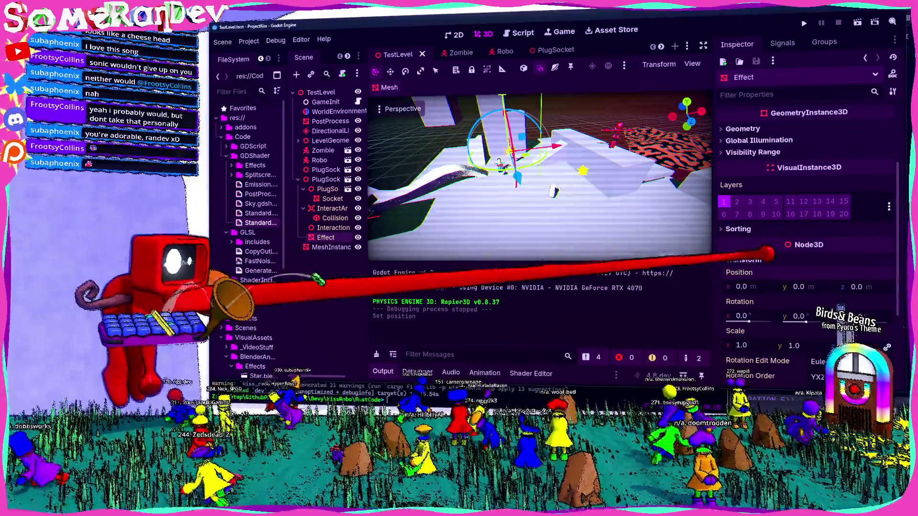
left_click(564, 50)
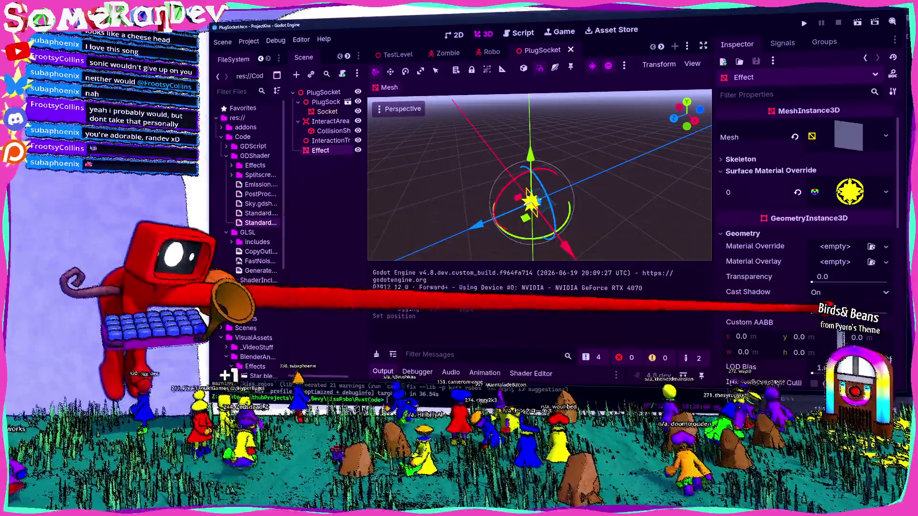
Run TestLevel with F5 to check the yellow stars in-game, then close the game.
left_click(397, 54)
key("F5")
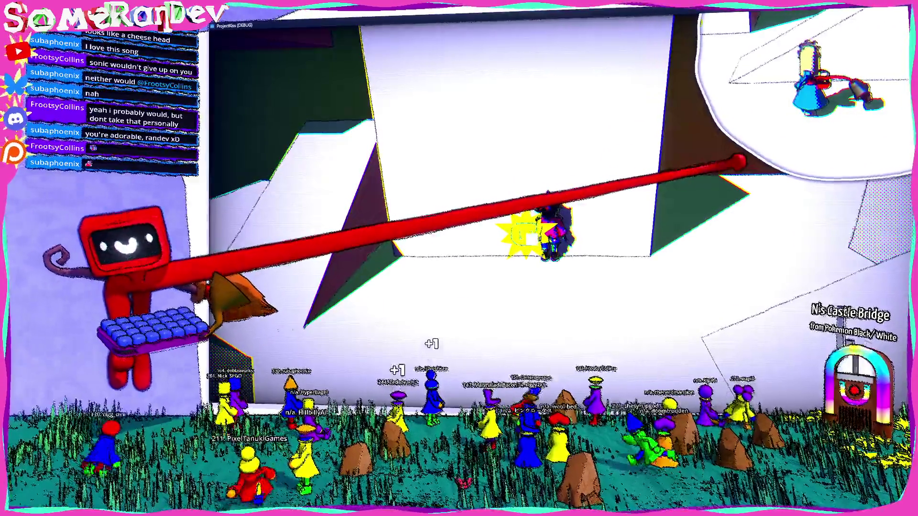
key("alt+F4")
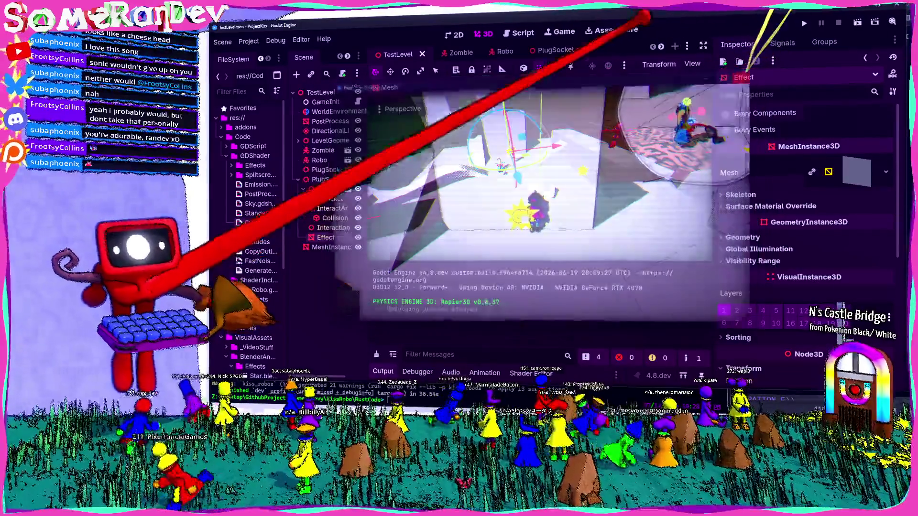
Set the star Effect's override material stencil Mode to Custom (Read, Compare Greater, Reference 1).
left_click(545, 50)
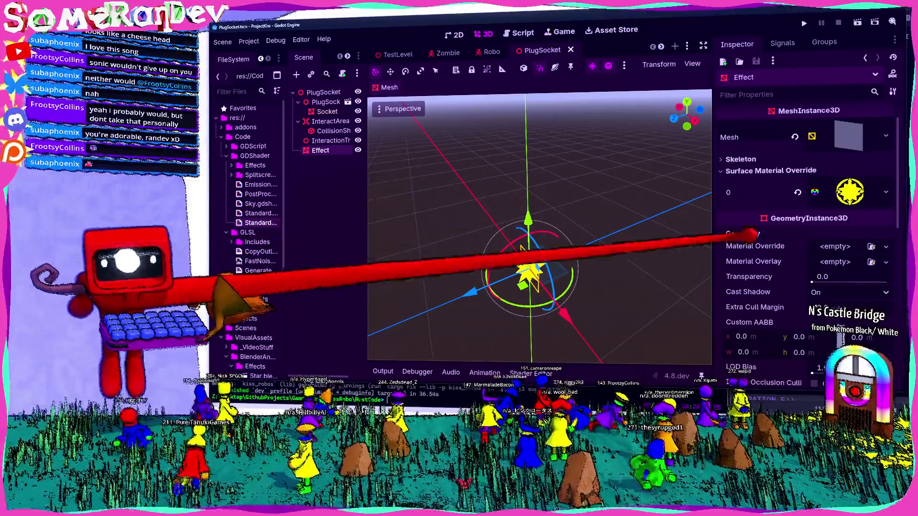
left_click(850, 192)
scroll(791, 239, "down", 10)
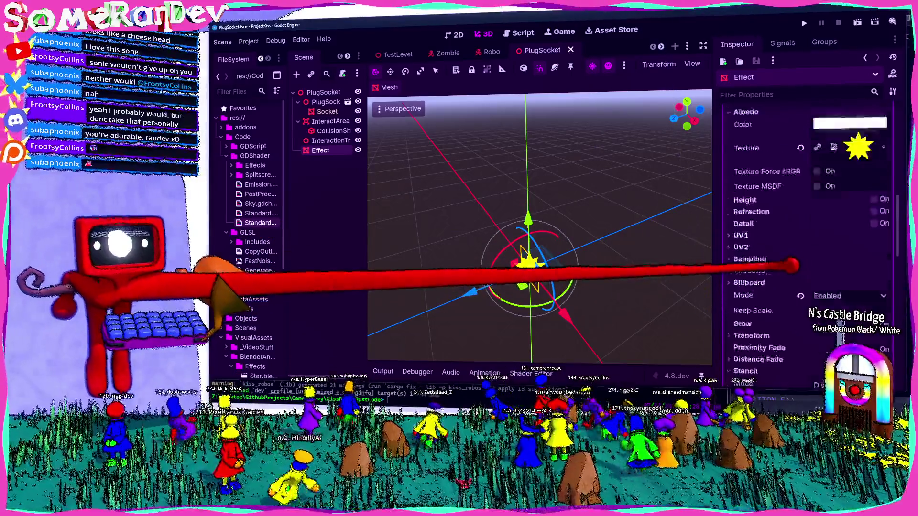
scroll(792, 265, "down", 5)
left_click(849, 245)
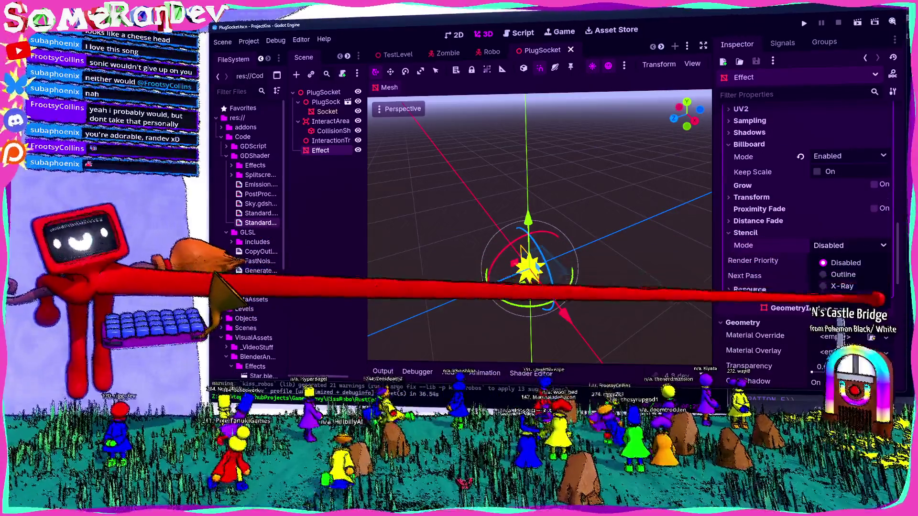
left_click(880, 298)
scroll(729, 244, "down", 2)
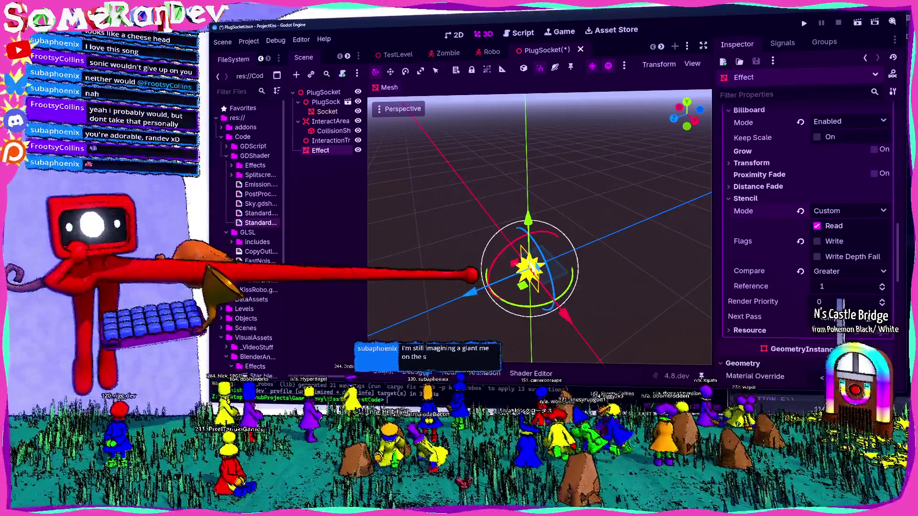
left_click(326, 196)
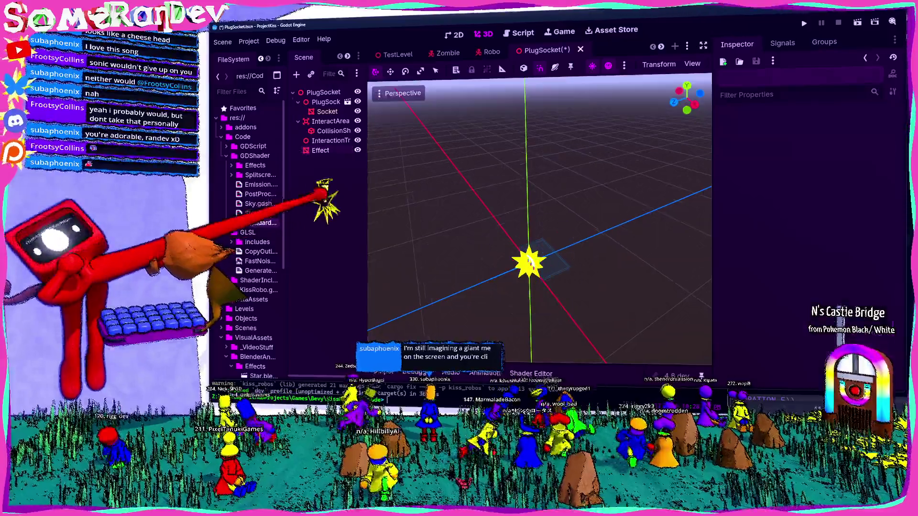
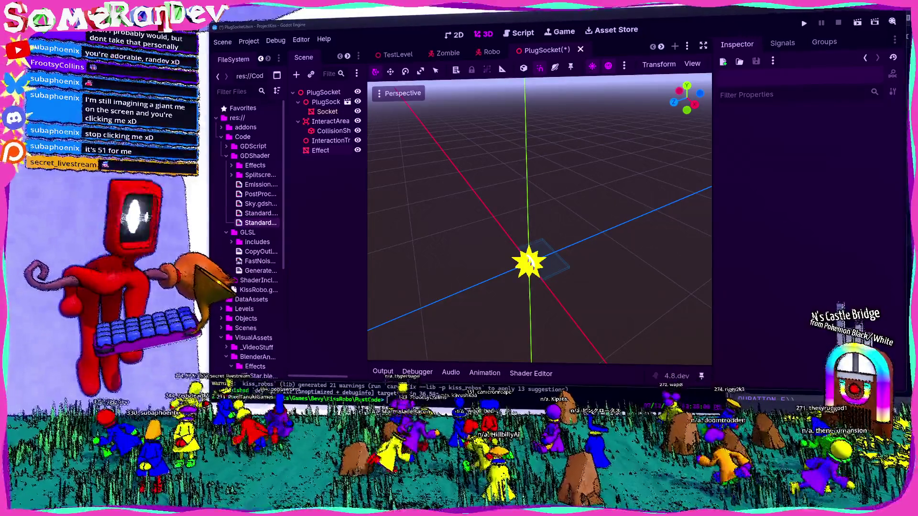
Select the Socket, then the Effect node, and review its Stencil settings in the Inspector.
left_click(327, 112)
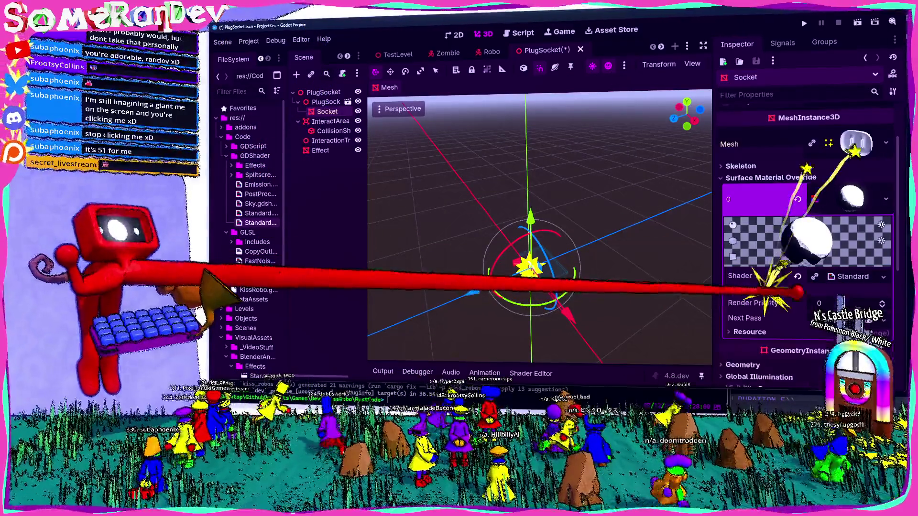
left_click(321, 150)
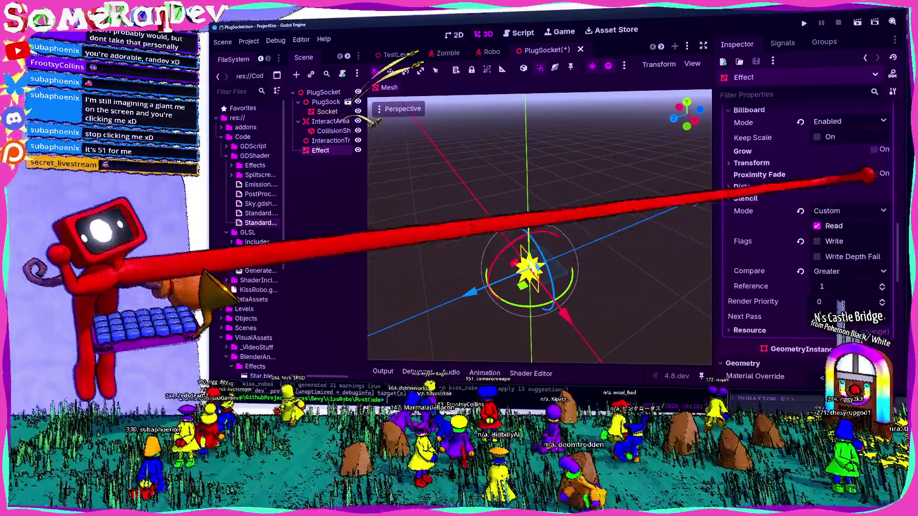
scroll(856, 196, "up", 3)
scroll(837, 225, "down", 5)
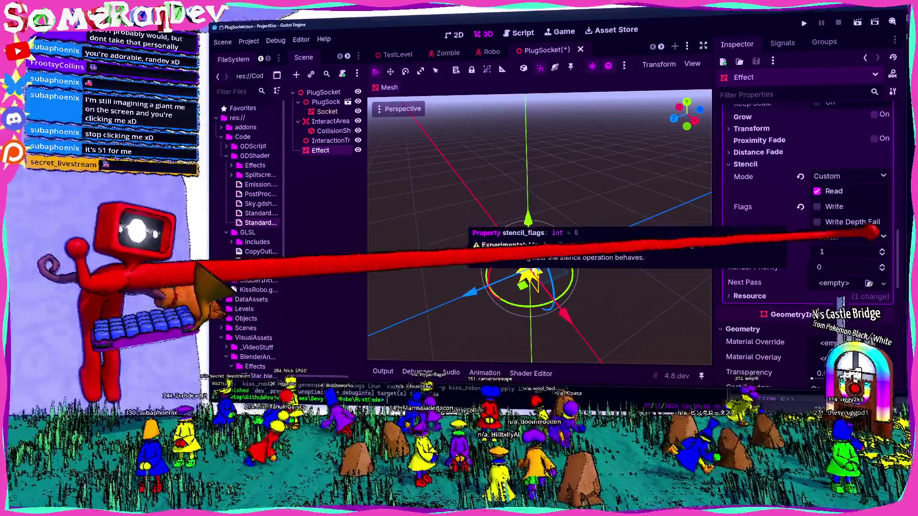
Save the PlugSocket scene with the Effect's Greater stencil comparison against reference 1.
key("ctrl+s")
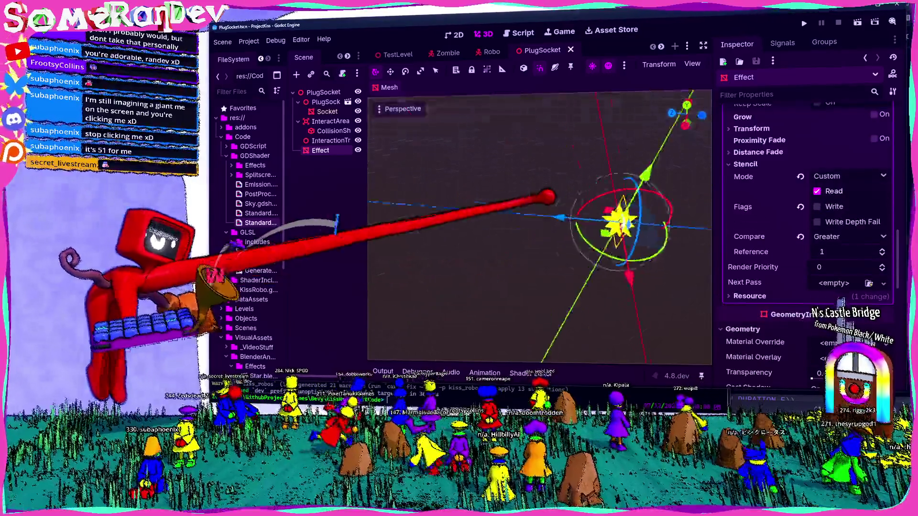
scroll(550, 196, "up", 3)
scroll(550, 195, "down", 3)
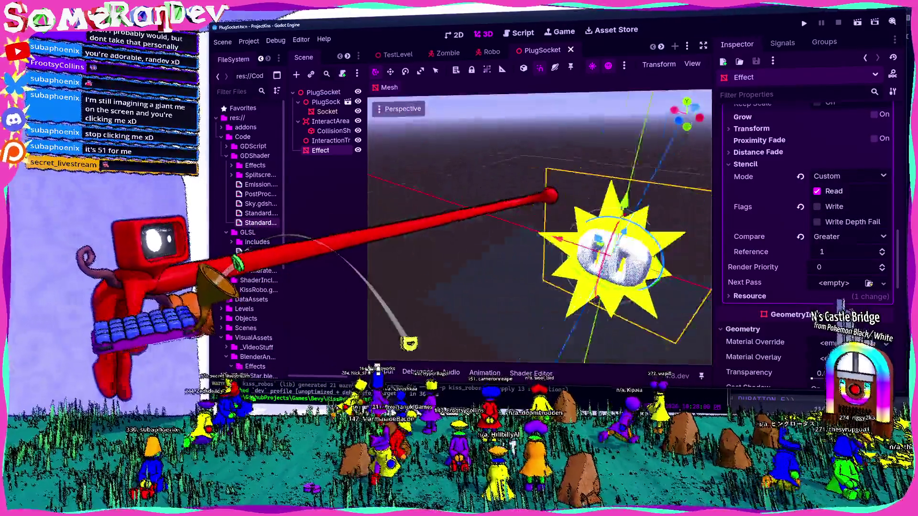
left_click_drag(539, 199, 640, 262)
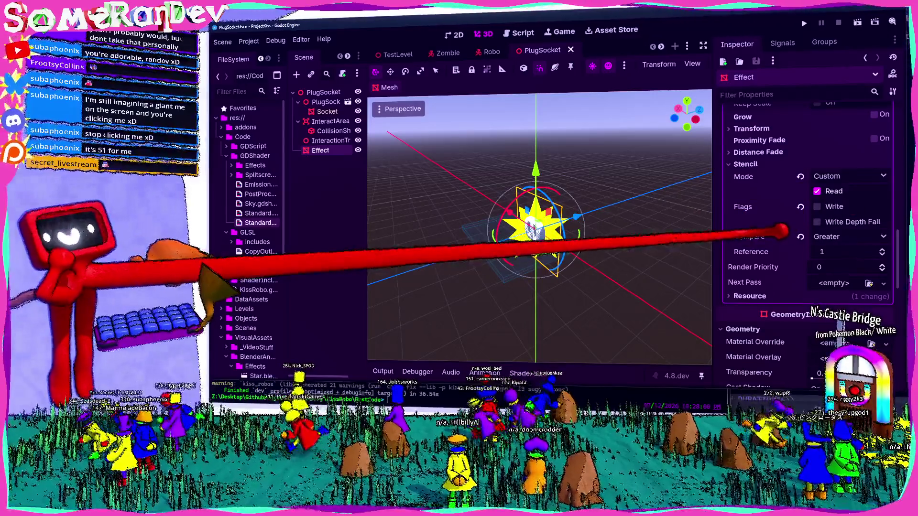
mouse_move(784, 232)
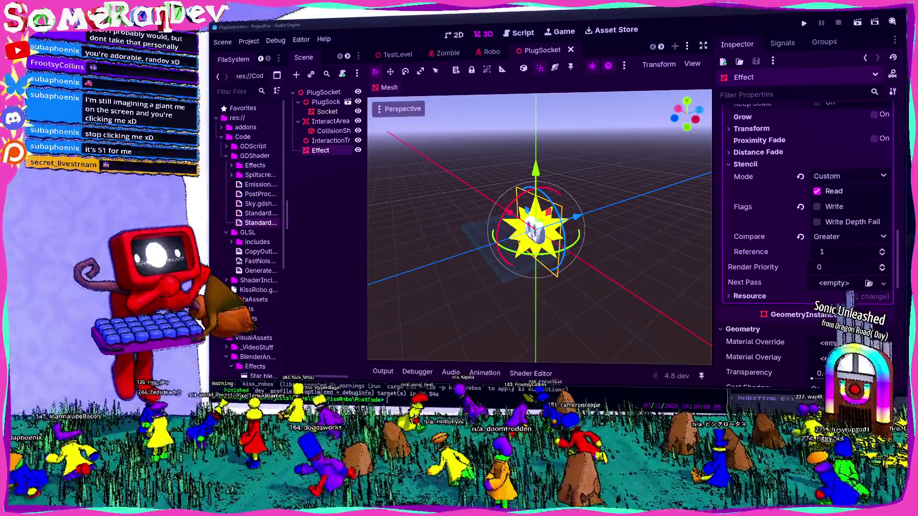
Try the Less and Less Or Equal stencil comparisons on the Effect.
left_click(844, 236)
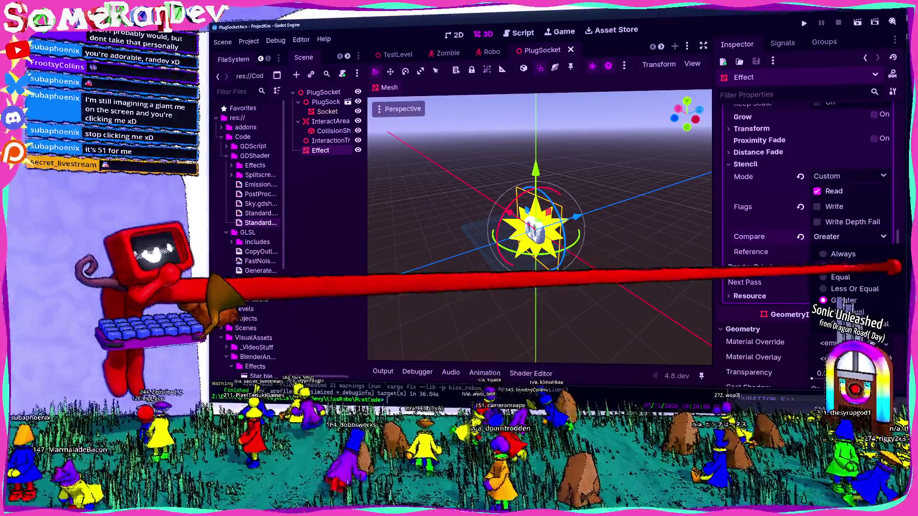
left_click(890, 265)
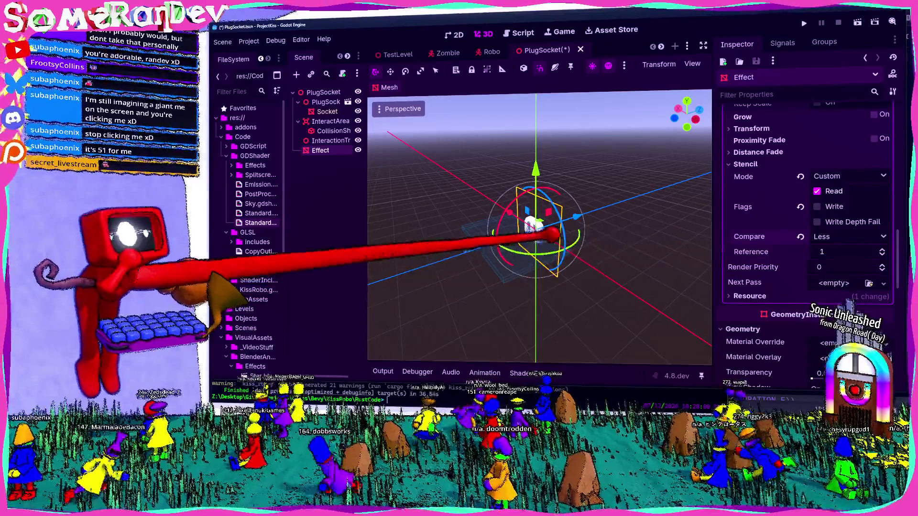
key("w")
key("a")
left_click(849, 236)
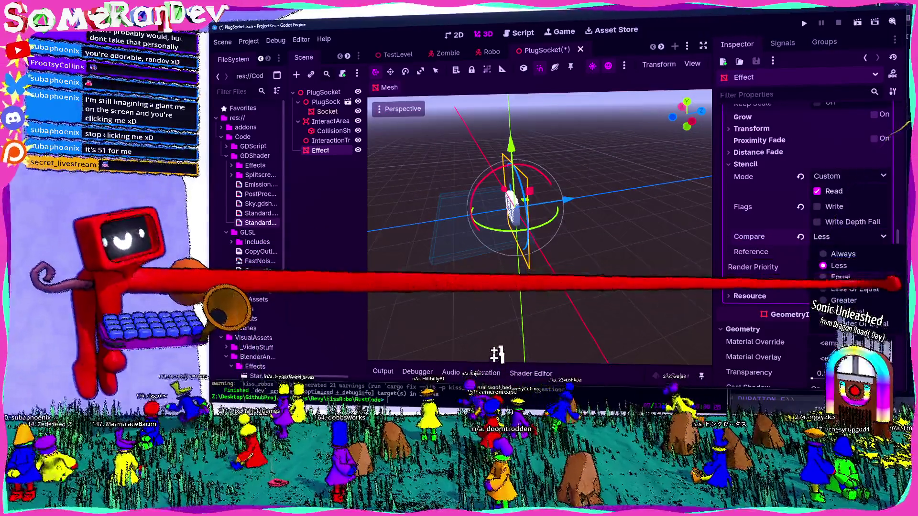
left_click(888, 290)
left_click_drag(536, 204, 566, 227)
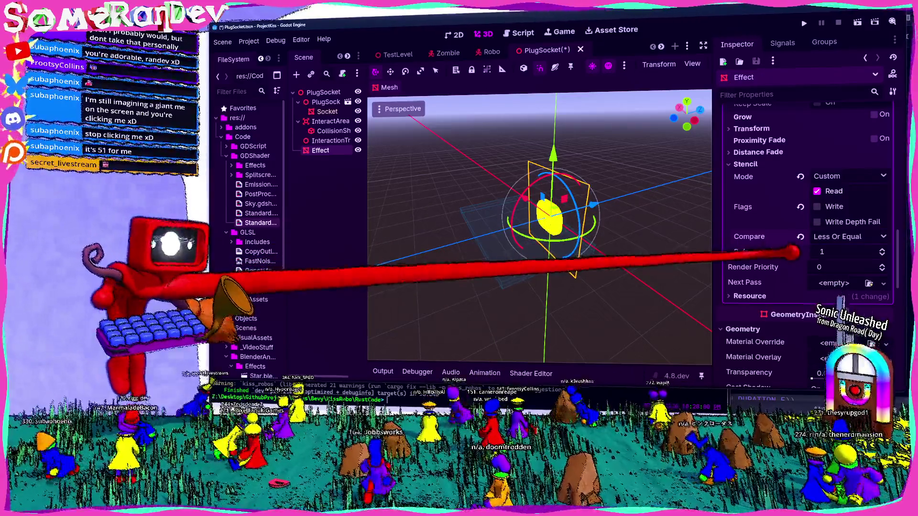
Set the stencil comparison back to Greater, save PlugSocket, and switch to the other Godot window.
left_click(842, 236)
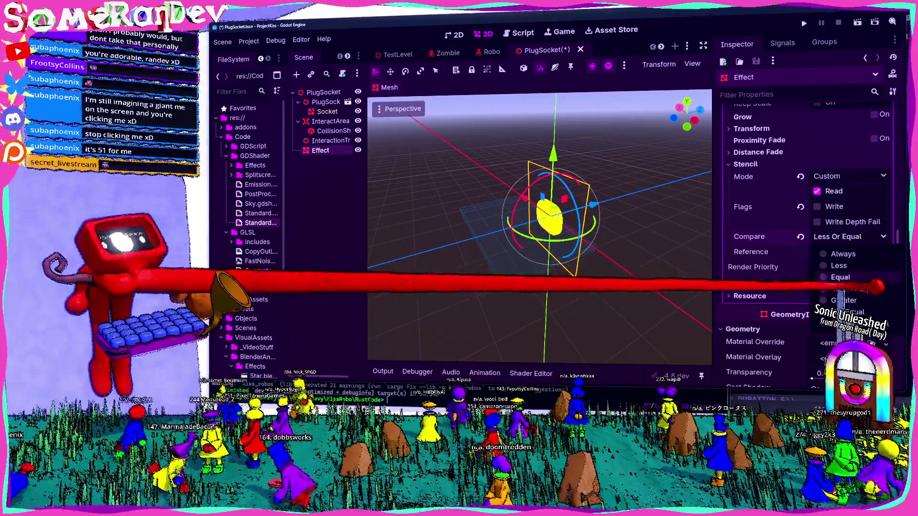
left_click(884, 301)
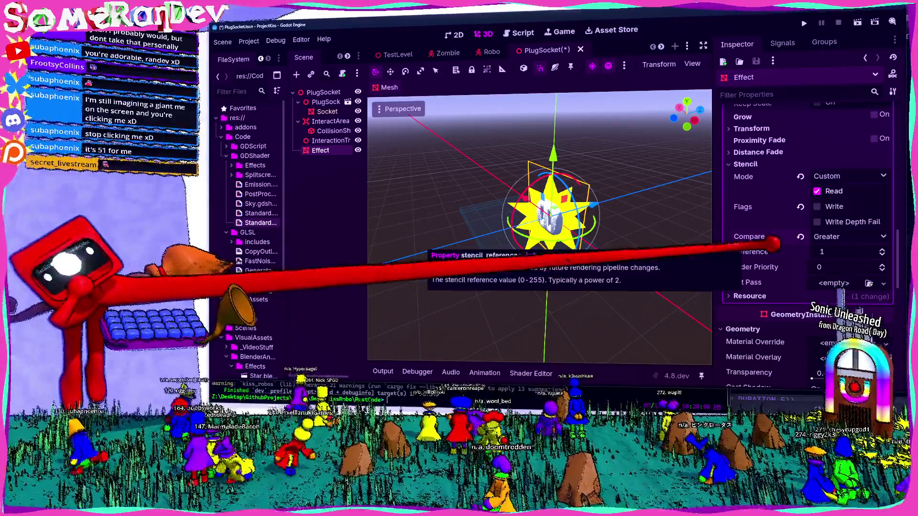
key("ctrl+s")
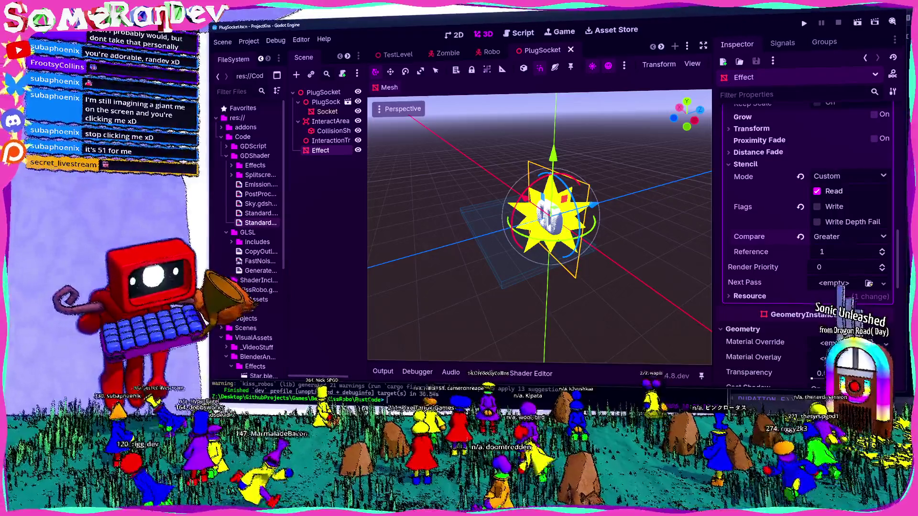
key("alt+Tab")
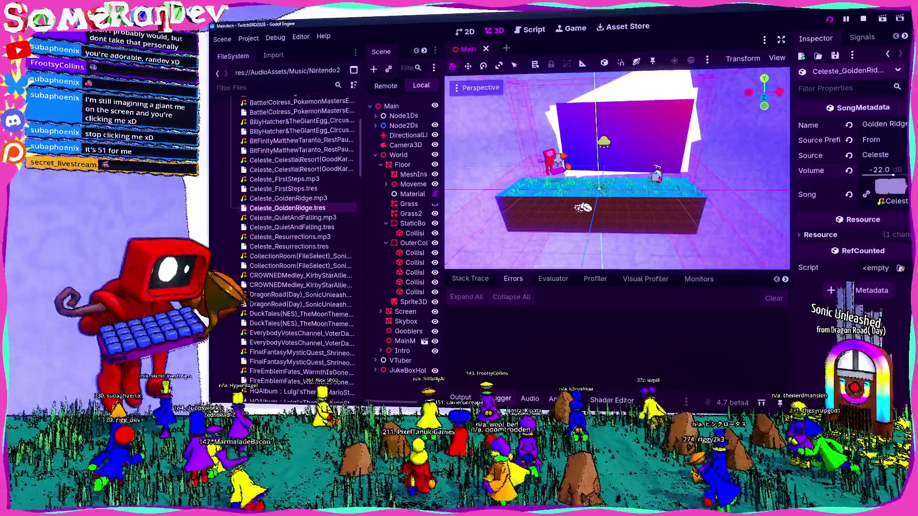
Confirm the Dragon Road song file rename and open the SonicUnleashed DragonRoad song metadata.
scroll(297, 239, "down", 10)
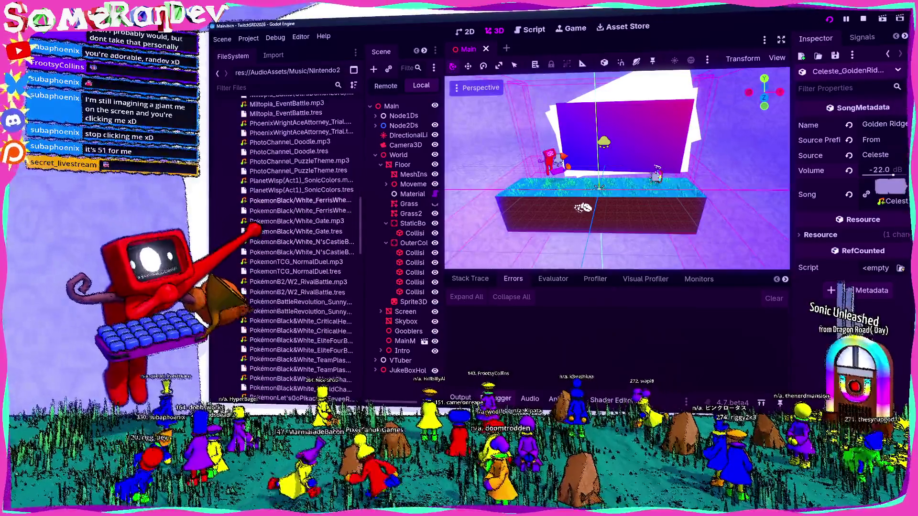
scroll(296, 239, "down", 15)
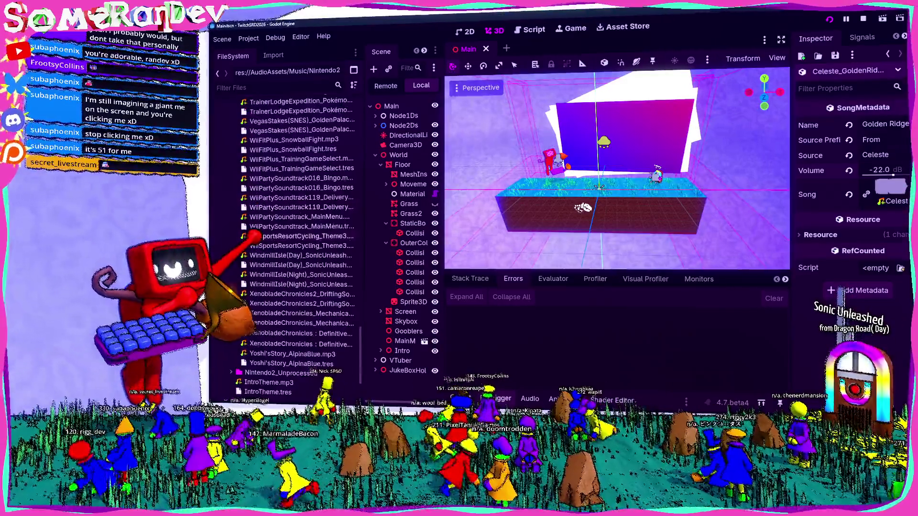
scroll(297, 239, "up", 20)
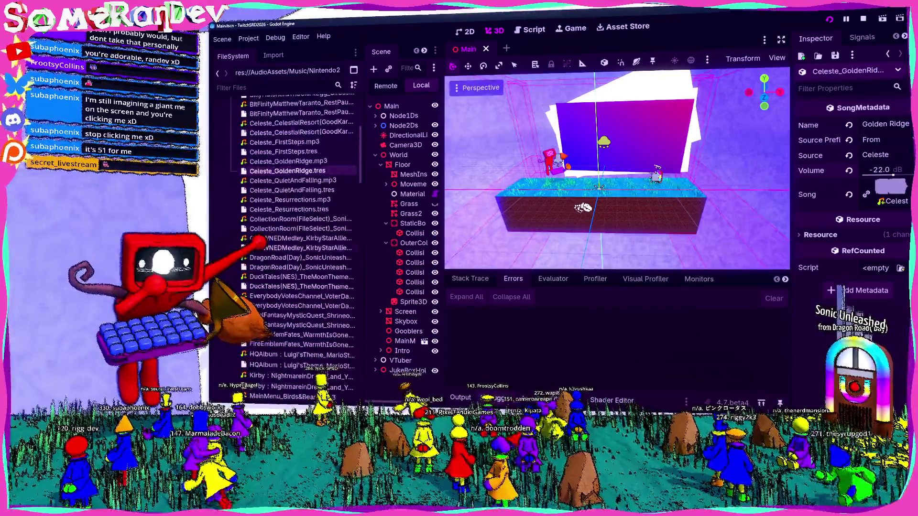
scroll(297, 239, "down", 9)
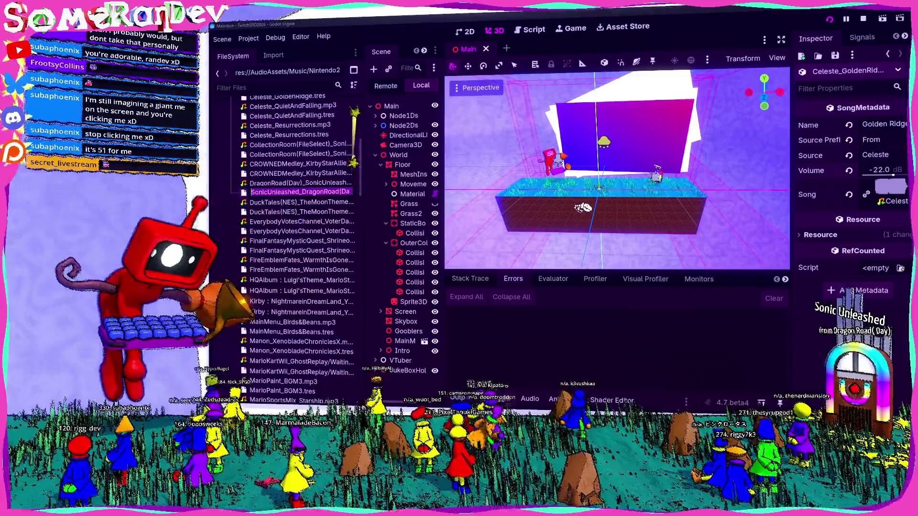
key("Delete")
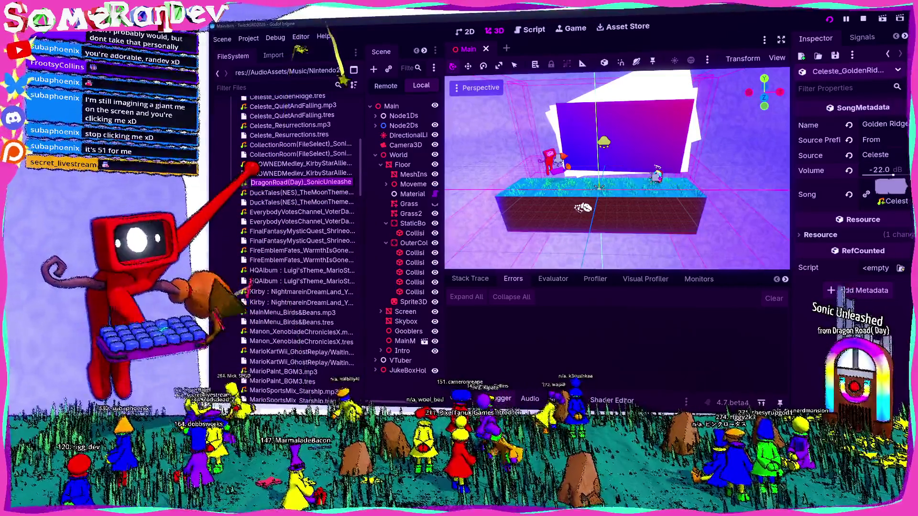
scroll(246, 282, "down", 15)
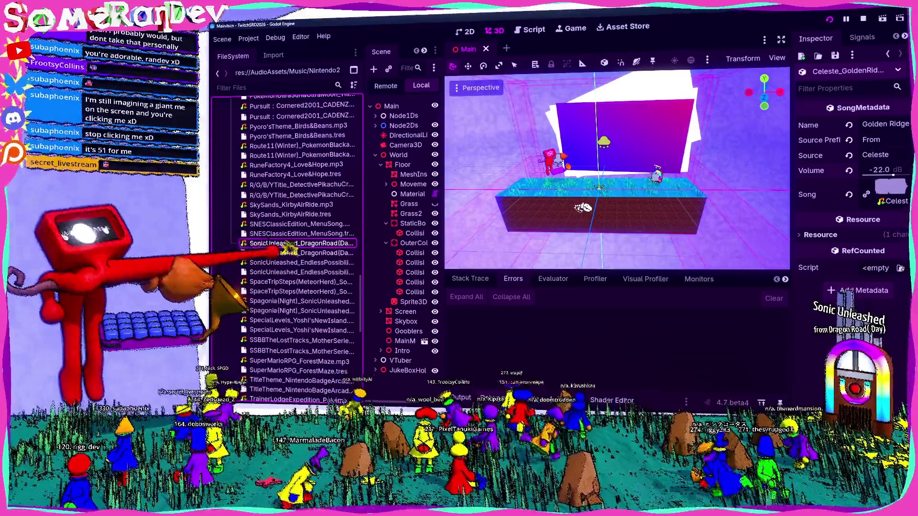
left_click(290, 253)
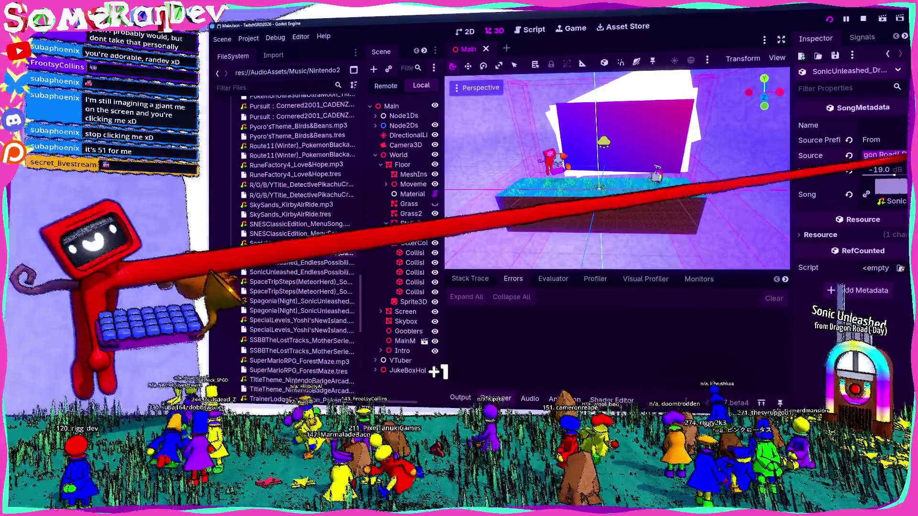
Paste the song's new name, save the Main scene, and return to the ProjectKiss editor.
key("ctrl+v")
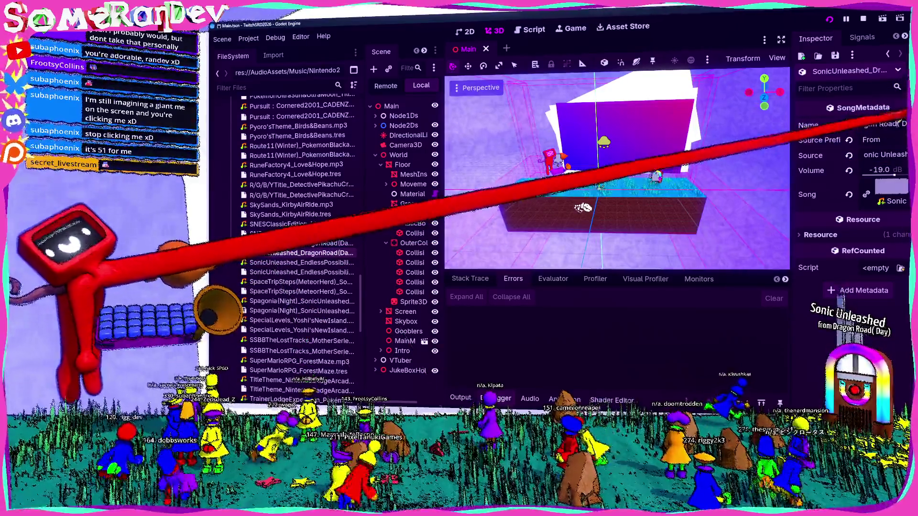
key("ctrl+s")
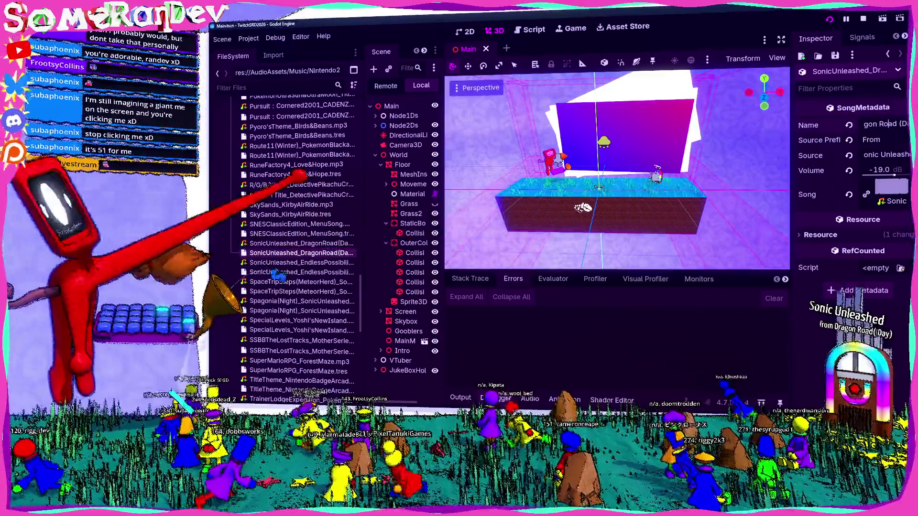
left_click_drag(365, 215, 333, 215)
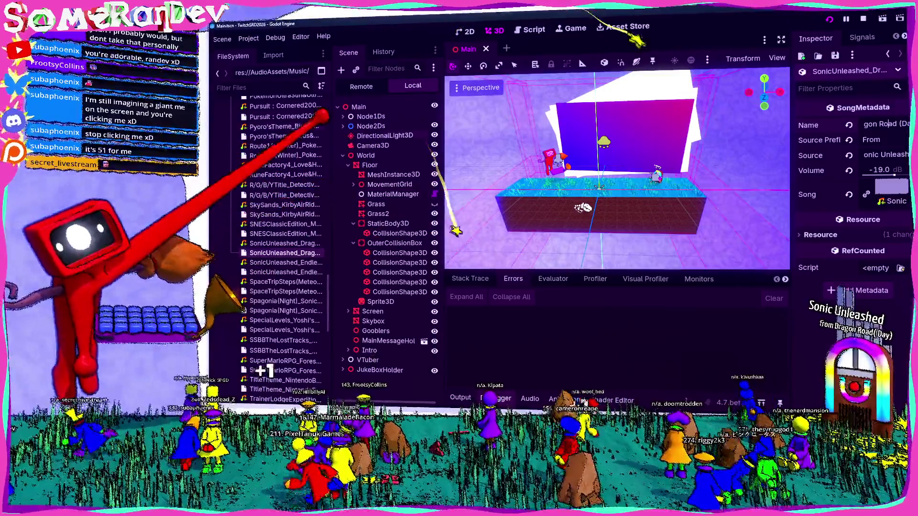
key("alt+Tab")
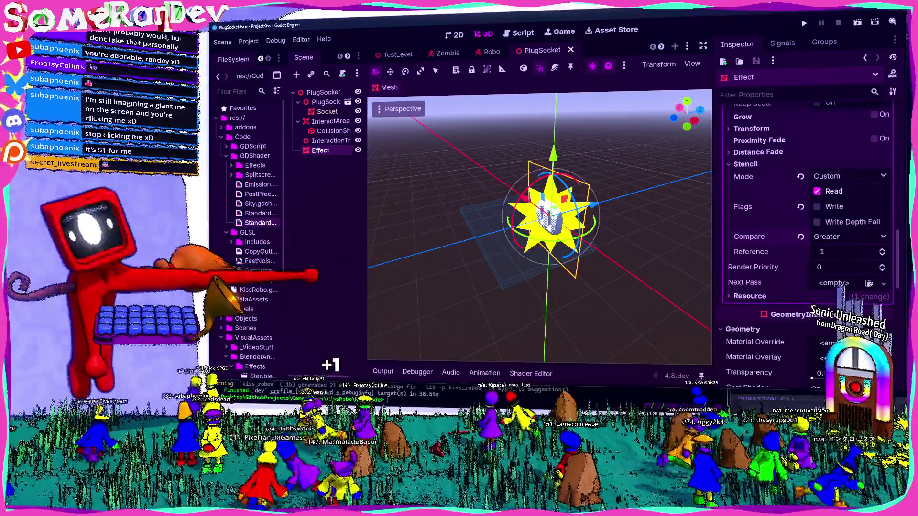
Run the TestLevel solo to check the socket's star shows through walls, then close the game.
left_click(356, 162)
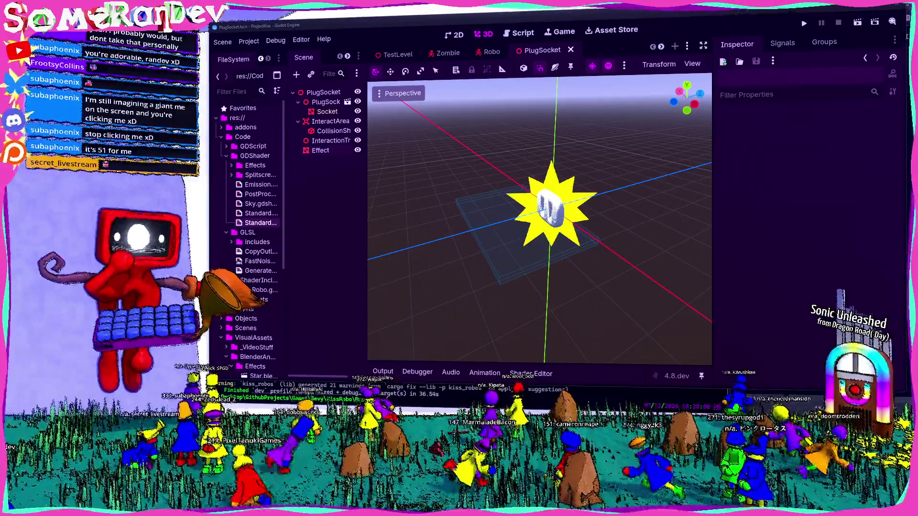
mouse_move(368, 237)
left_mouse_down()
mouse_move(553, 194)
mouse_move(502, 230)
left_mouse_up()
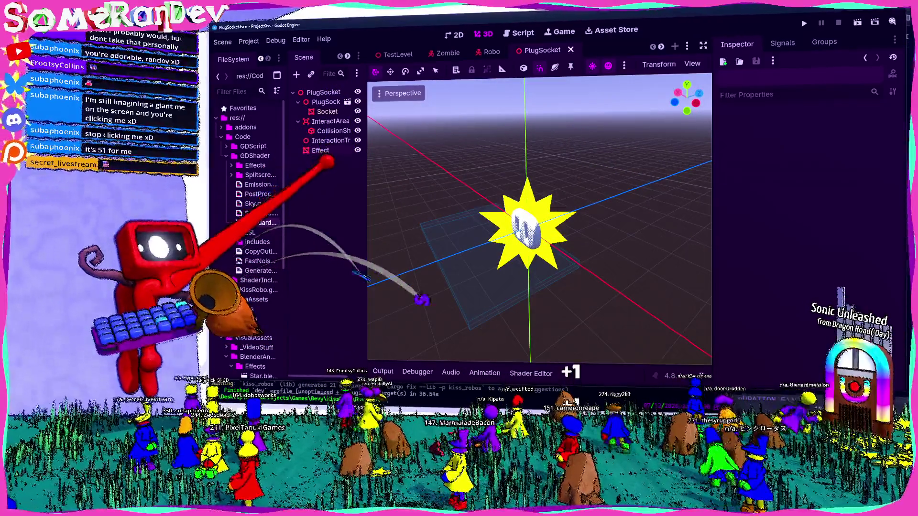
left_click(395, 53)
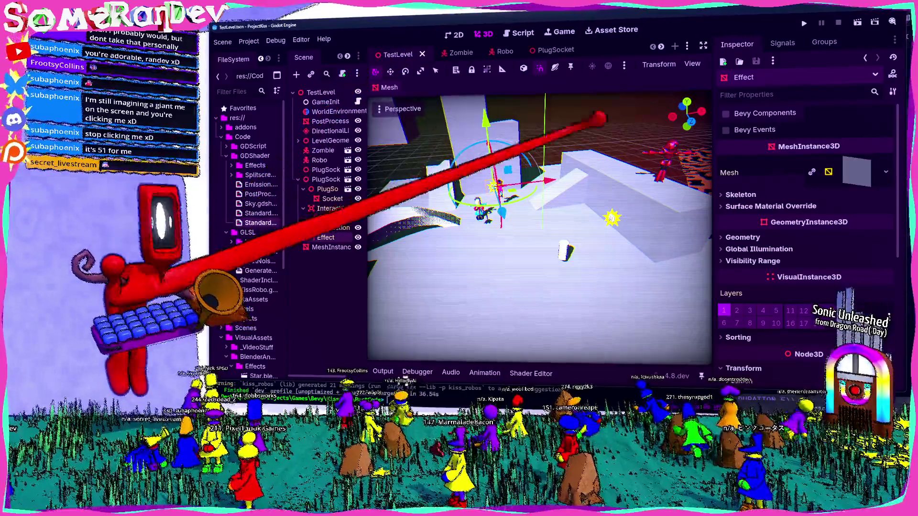
left_click(805, 22)
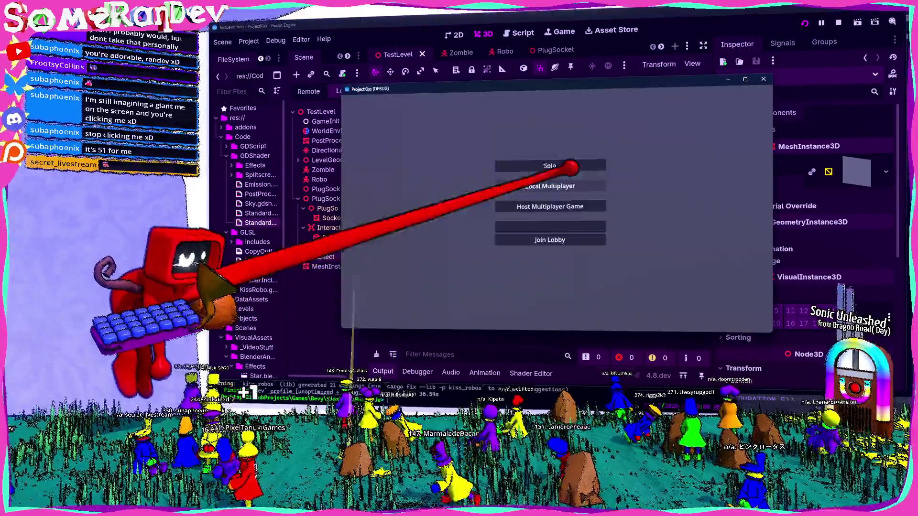
left_click(562, 241)
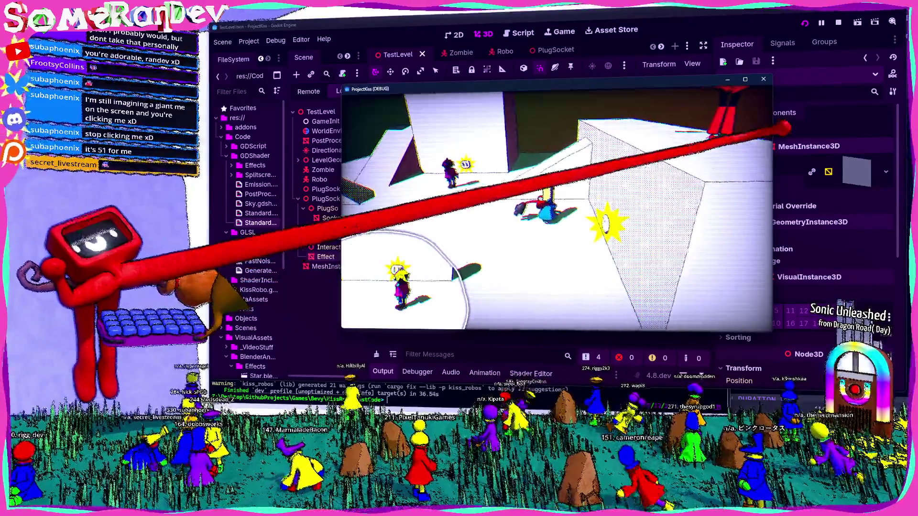
left_click(764, 79)
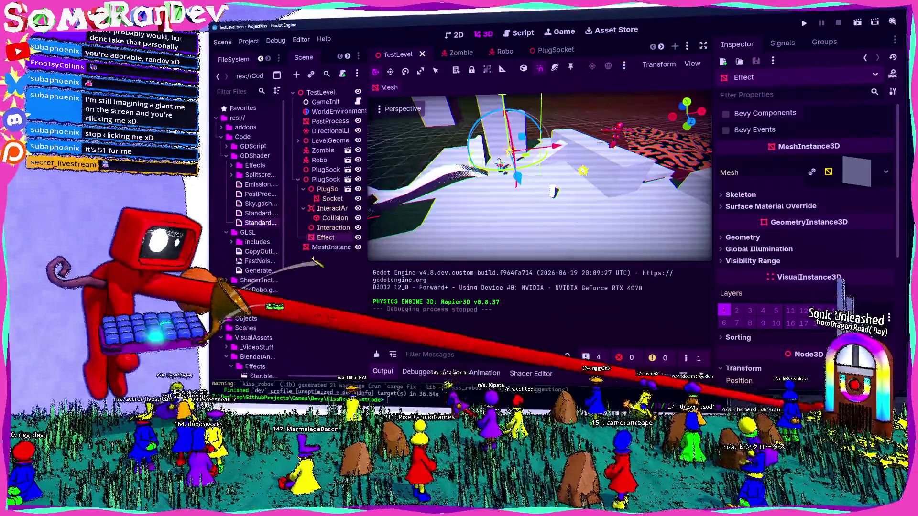
key("alt+Tab")
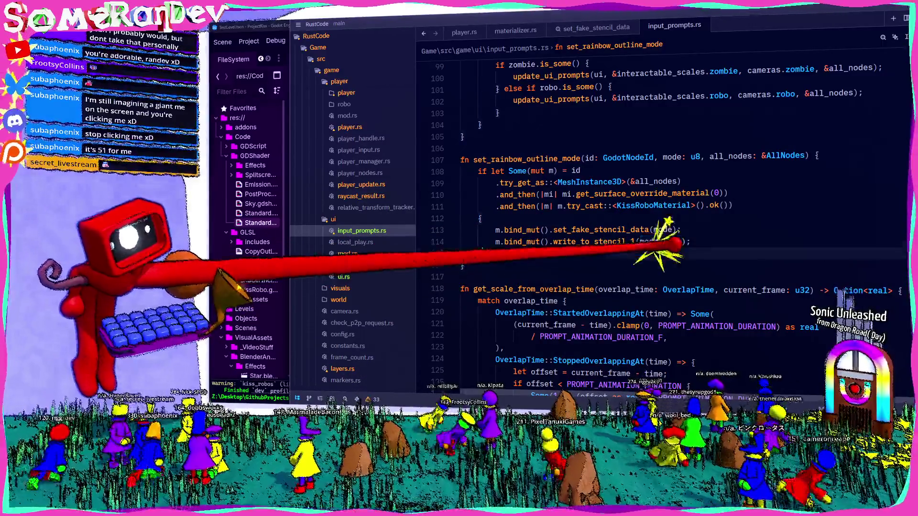
Jump to write_to_stencil_1's definition in materializer.rs and inspect its write parameter.
scroll(669, 268, "up", 6)
scroll(616, 268, "up", 2)
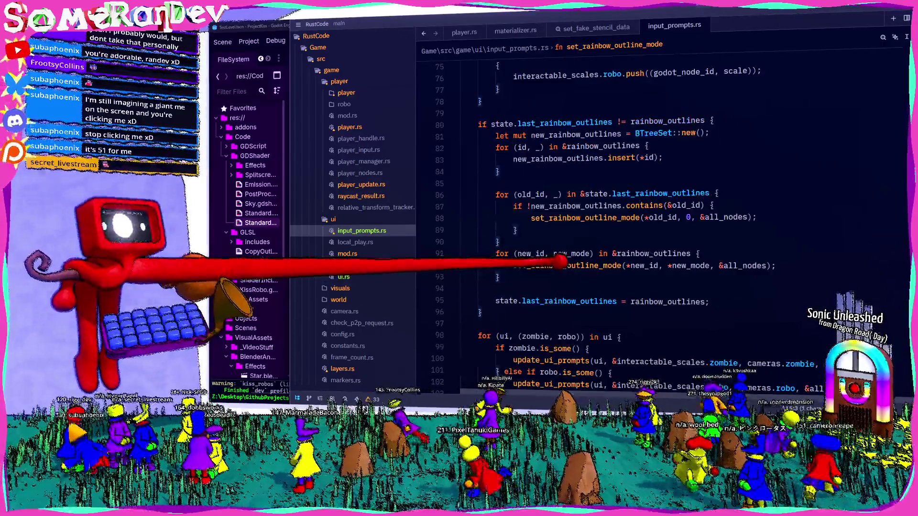
scroll(636, 297, "down", 7)
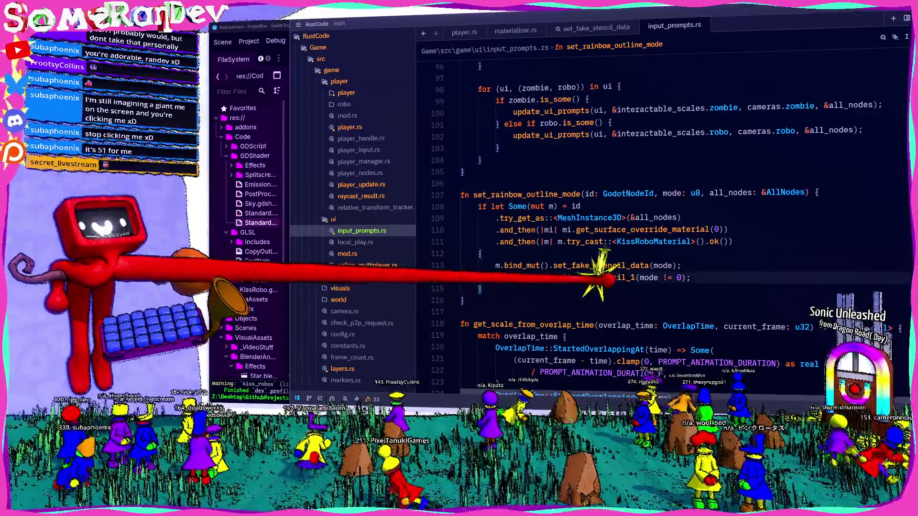
left_click(608, 278, "ctrl")
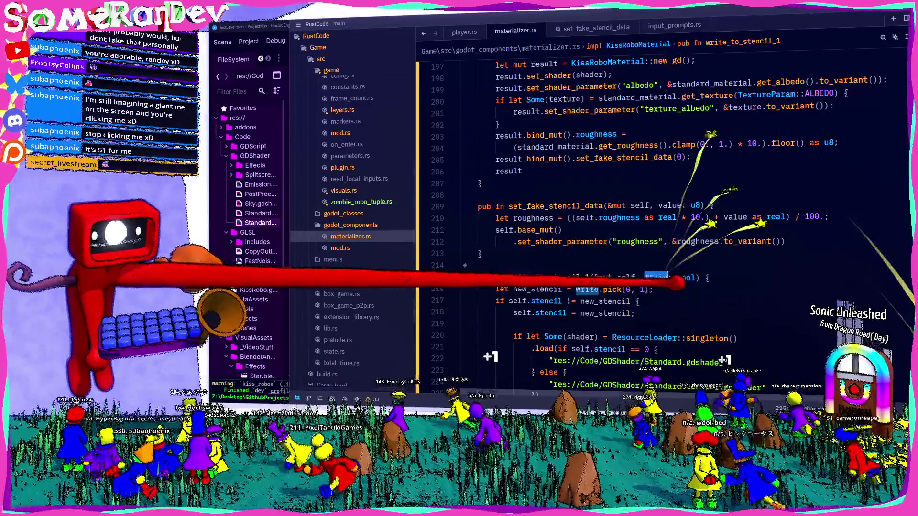
double_click(655, 278)
scroll(598, 258, "down", 2)
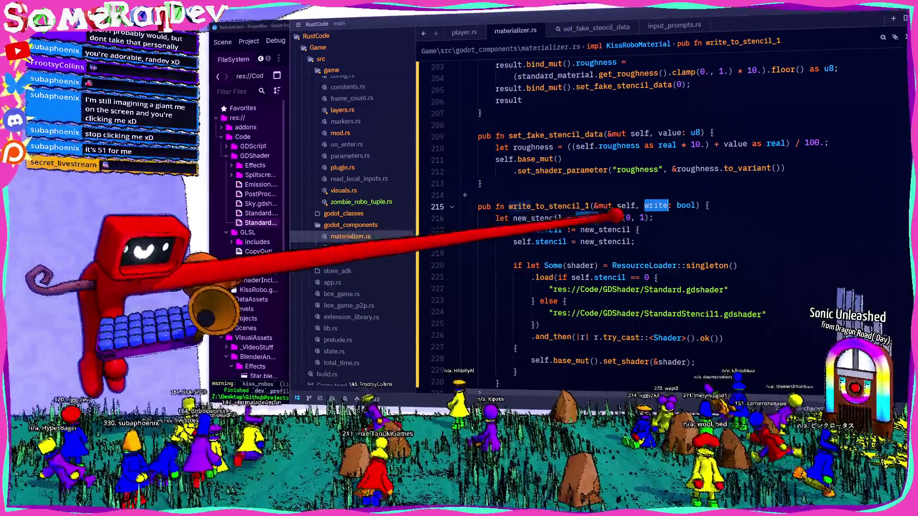
left_click(660, 215)
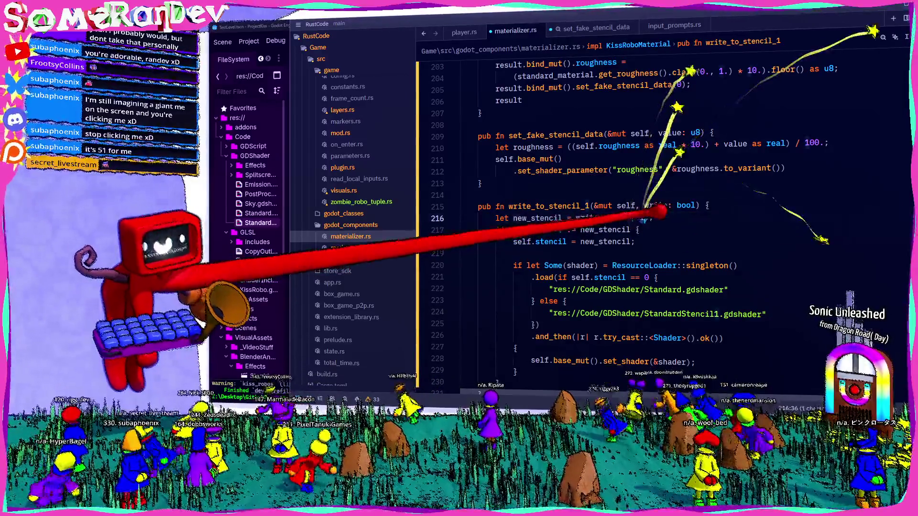
key("ctrl+s")
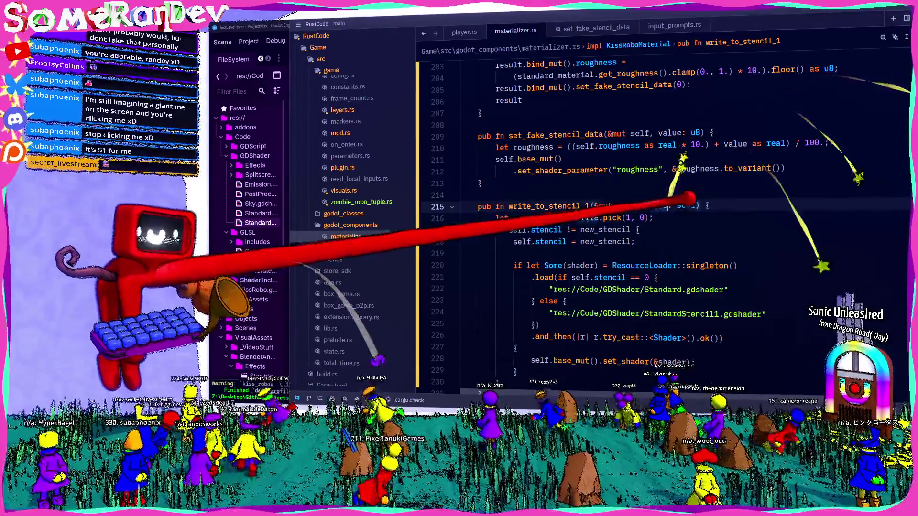
Rename the write parameter and its use on line 216 to write_to_stencil_1, then rerun the Windows build.
left_click(672, 205)
type("_to")
key("Return")
key("ctrl+s")
double_click(686, 205)
double_click(576, 218)
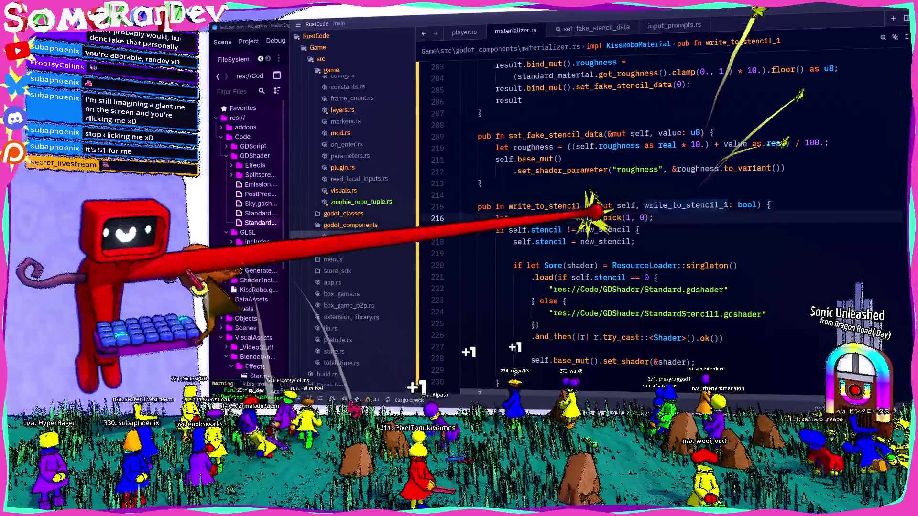
type("write_to_stencil_1.")
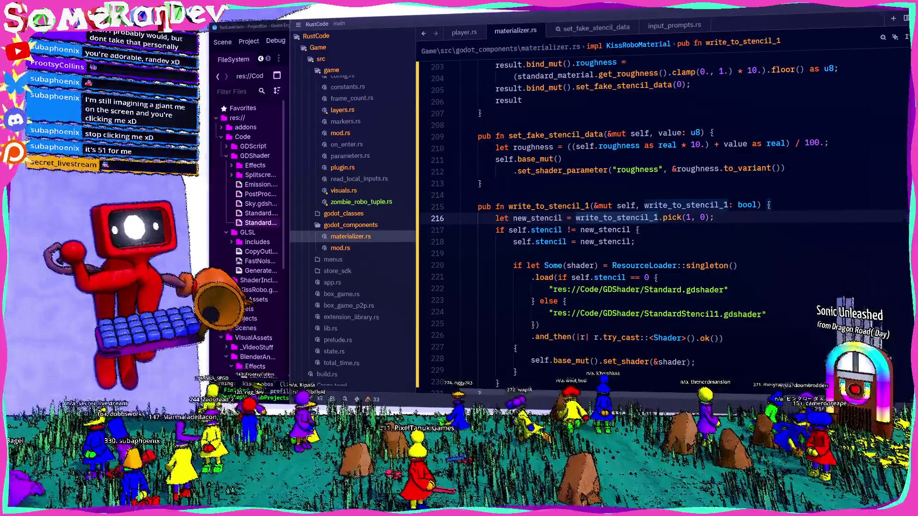
key("alt+Tab")
key("Return")
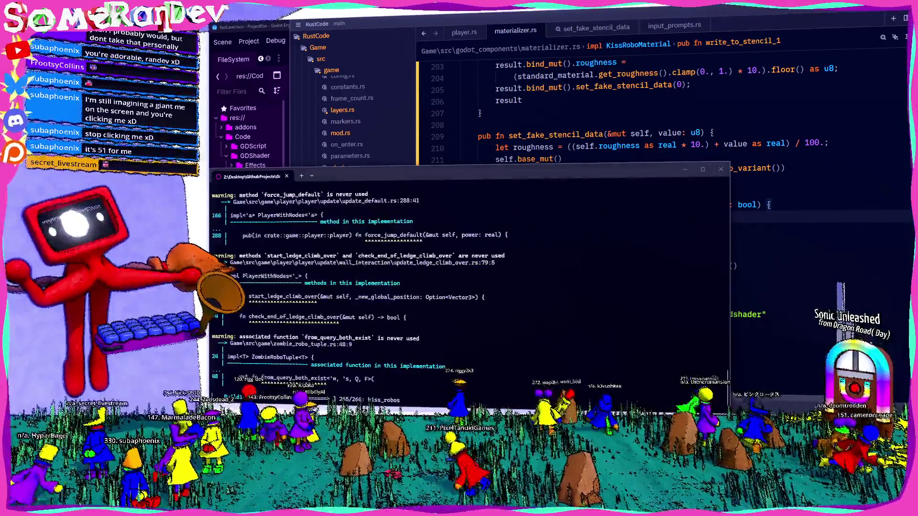
In Godot's PlugSocket scene, hide the Effect star mesh with its visibility toggle.
key("alt+Tab")
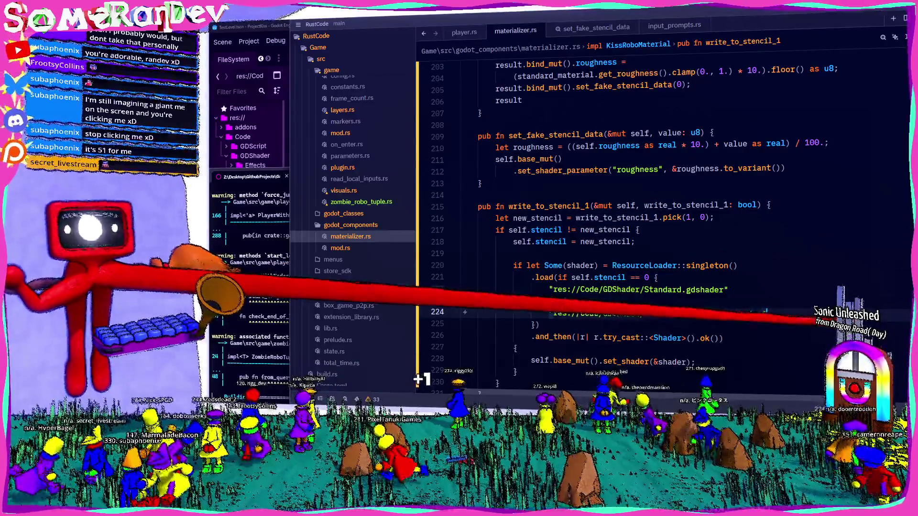
key("alt+Tab")
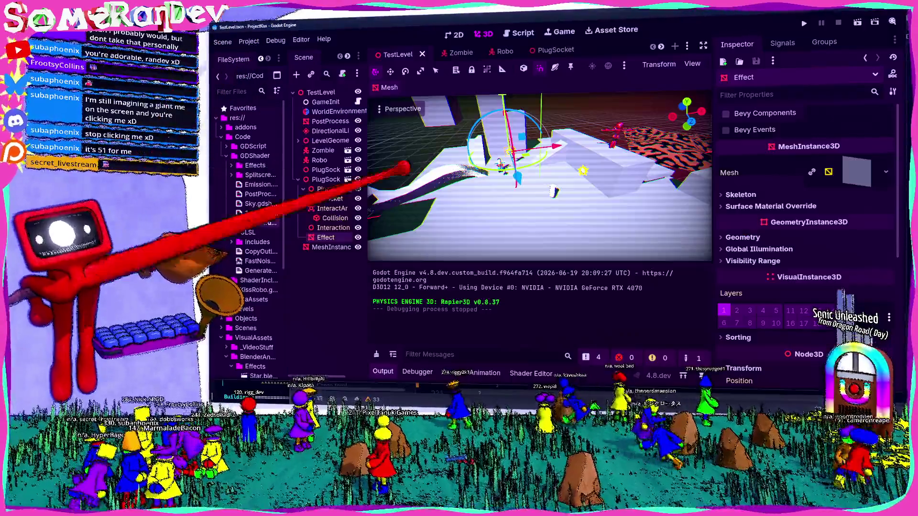
left_click(553, 49)
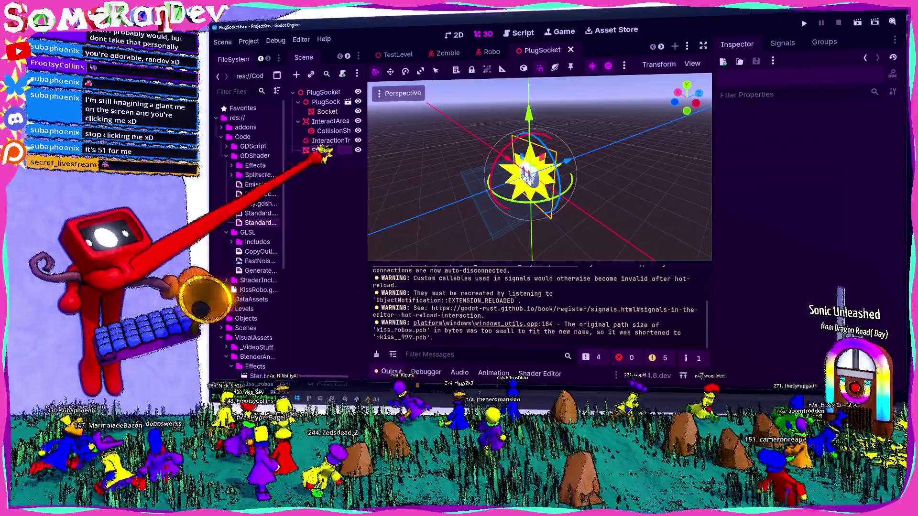
left_click(319, 150)
left_click(358, 151)
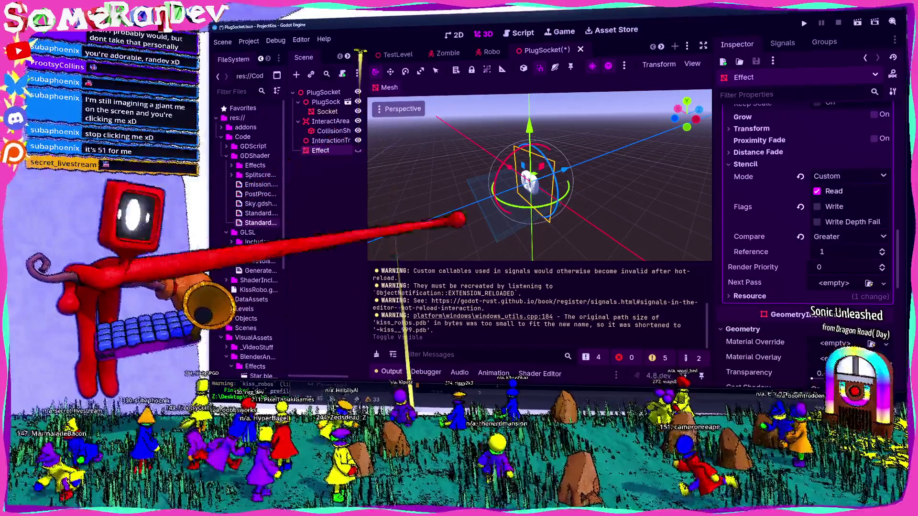
scroll(808, 215, "up", 10)
left_click(528, 180)
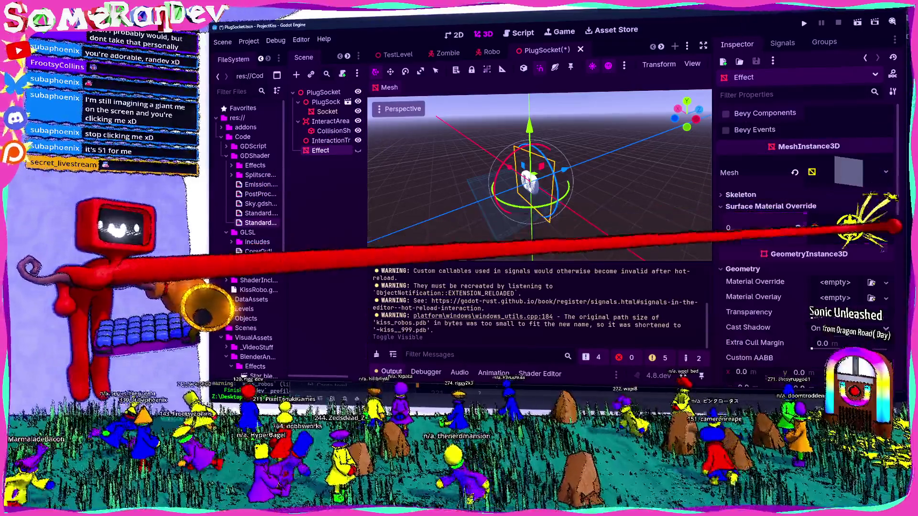
left_click(325, 196)
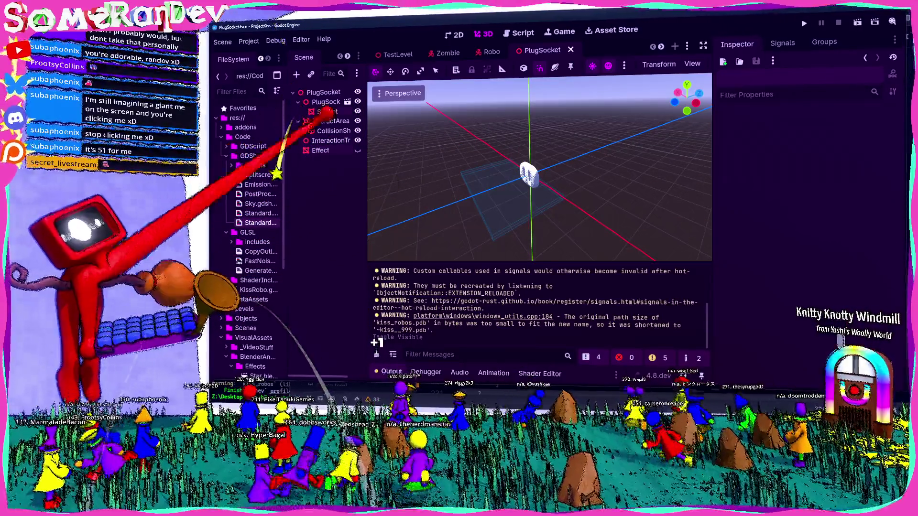
left_click(679, 398)
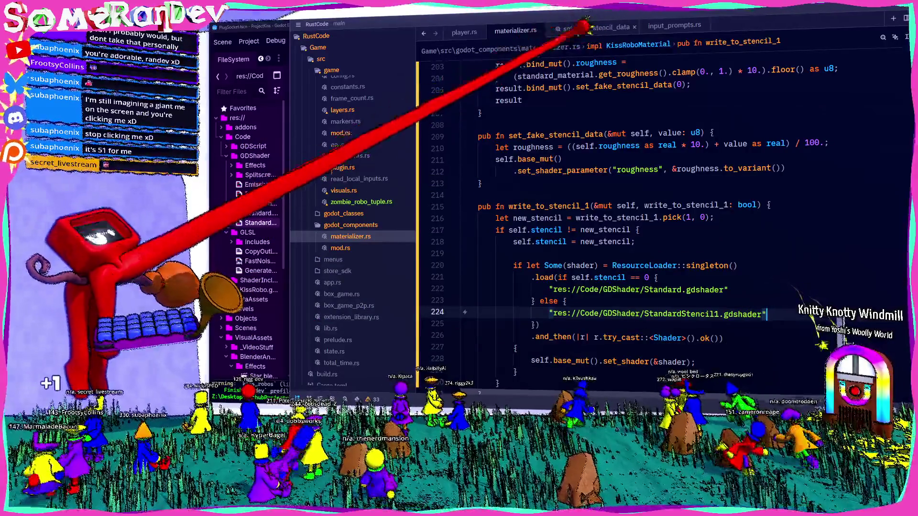
Go to the Interactable struct definition and check the Effect node's type in Godot.
left_click(584, 28)
scroll(598, 249, "up", 20)
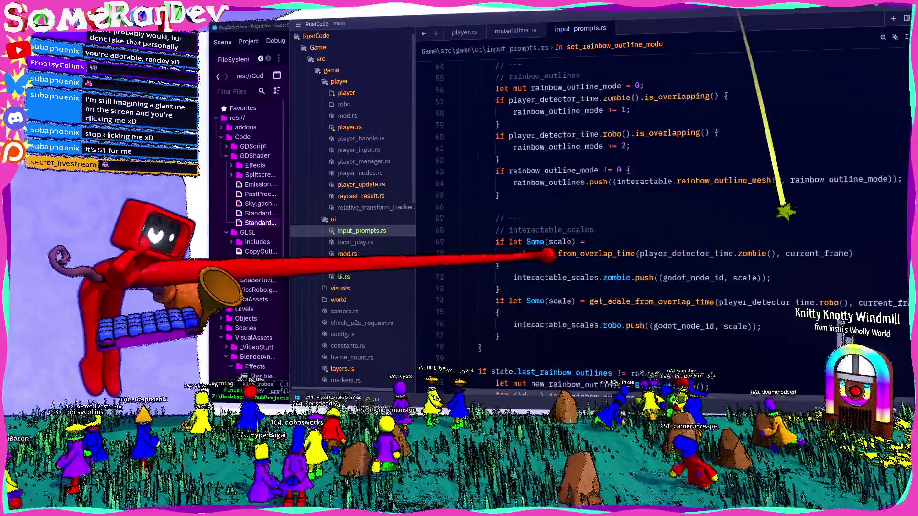
scroll(564, 261, "up", 10)
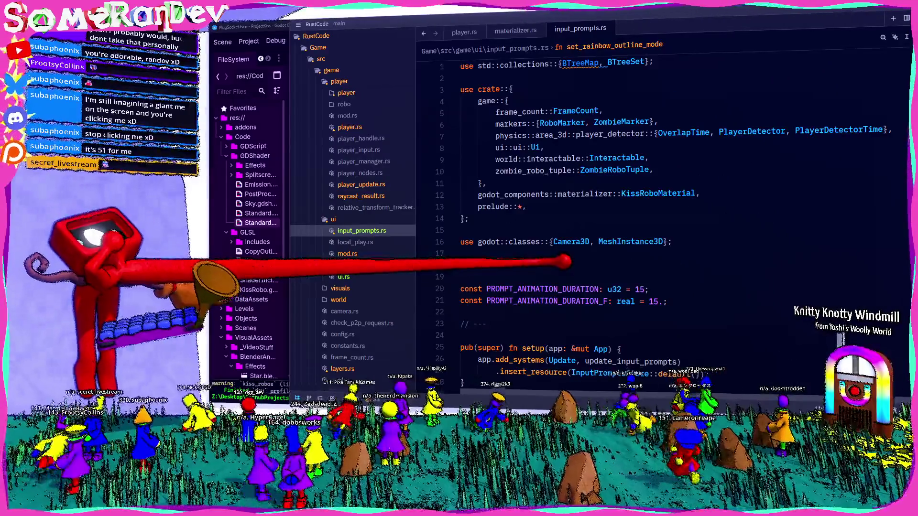
scroll(564, 260, "down", 14)
scroll(564, 258, "up", 4)
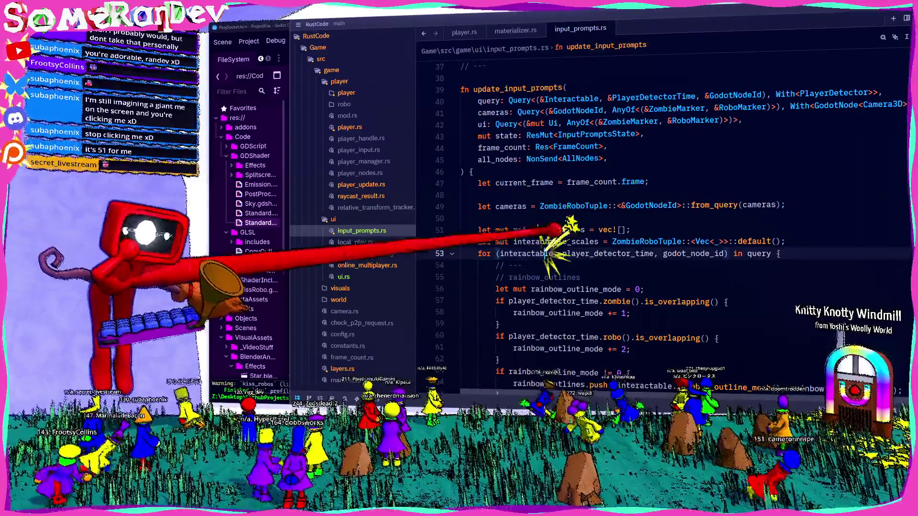
left_click(597, 79, "ctrl")
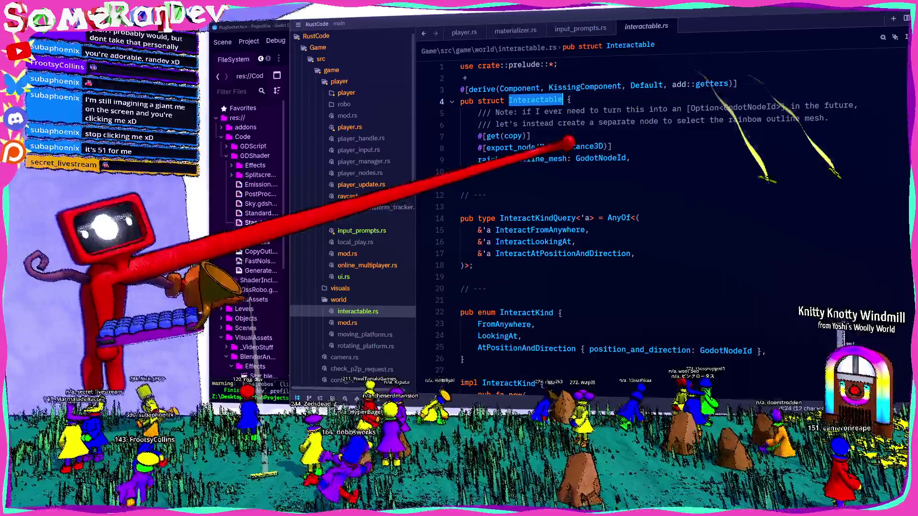
left_click(521, 158)
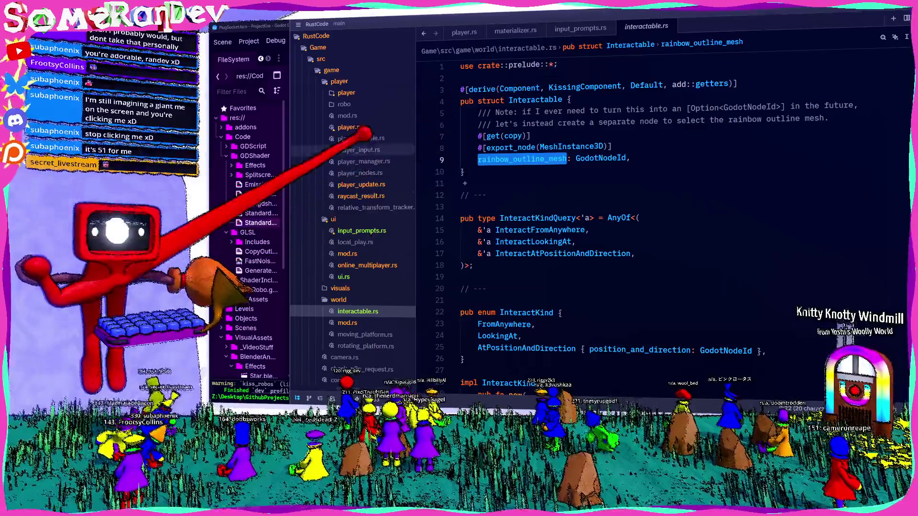
key("alt+Tab")
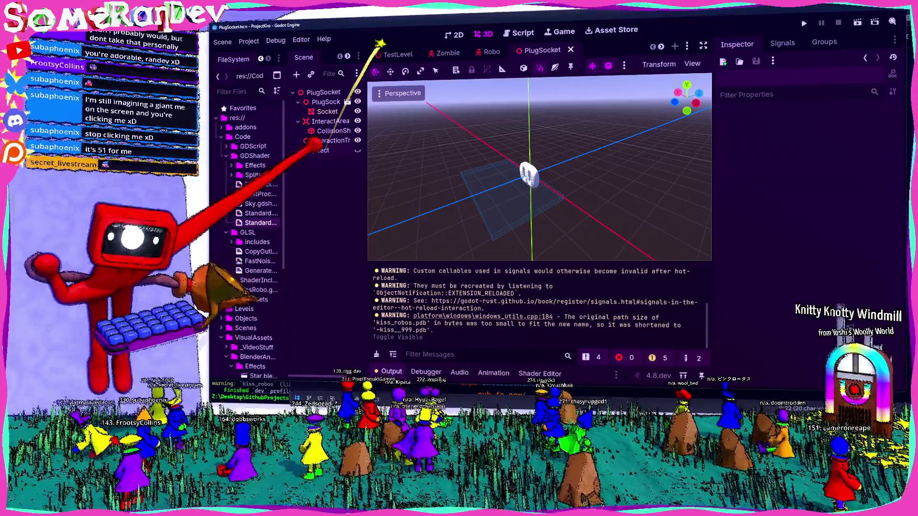
left_click(321, 150)
key("alt+Tab")
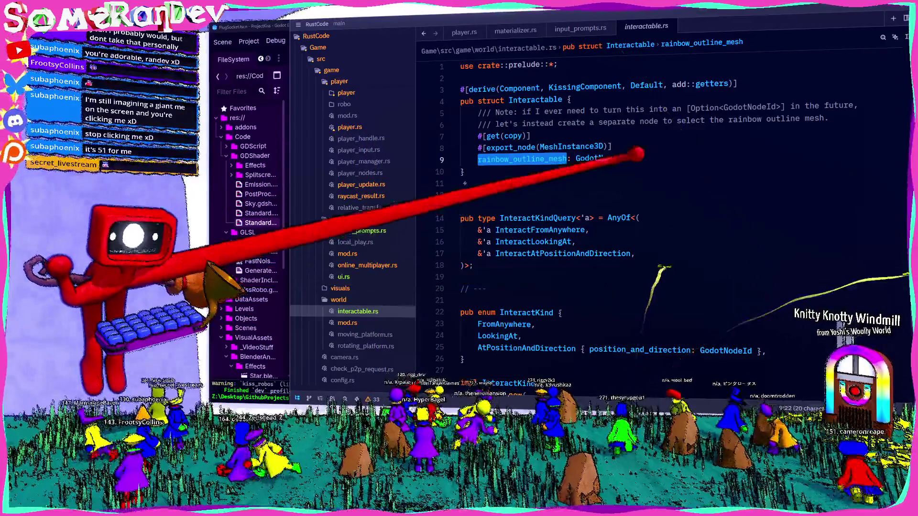
Paste a copy of the rainbow_outline_mesh field below it and begin renaming the copy to effect.
key("Return")
key("Return")
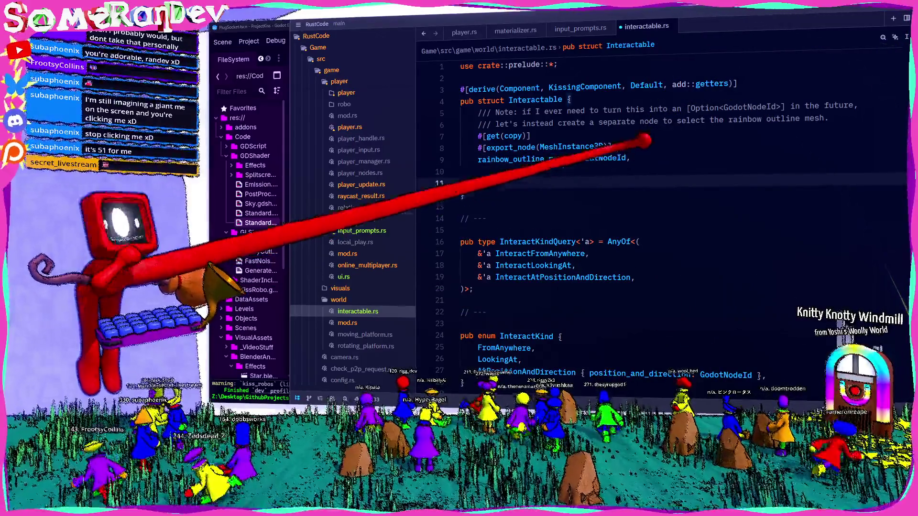
left_click_drag(445, 173, 447, 139)
key("ctrl+c")
key("ctrl+v")
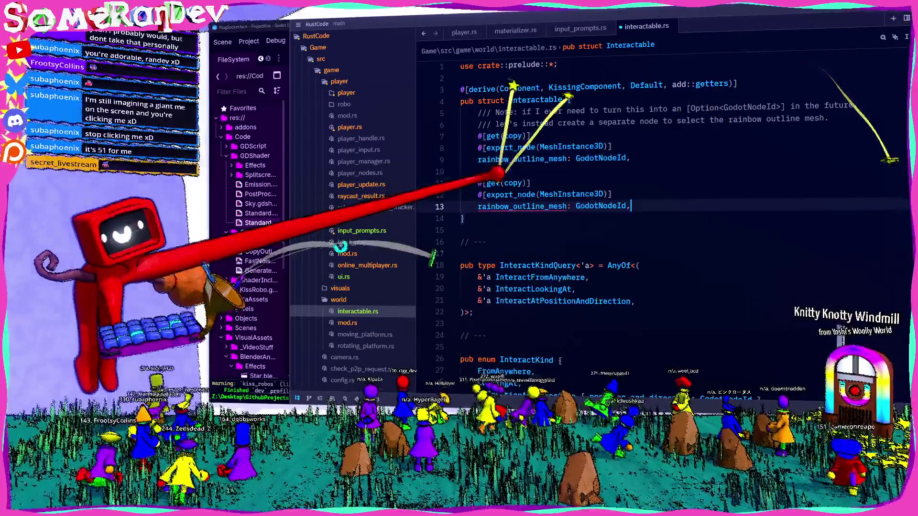
mouse_move(496, 170)
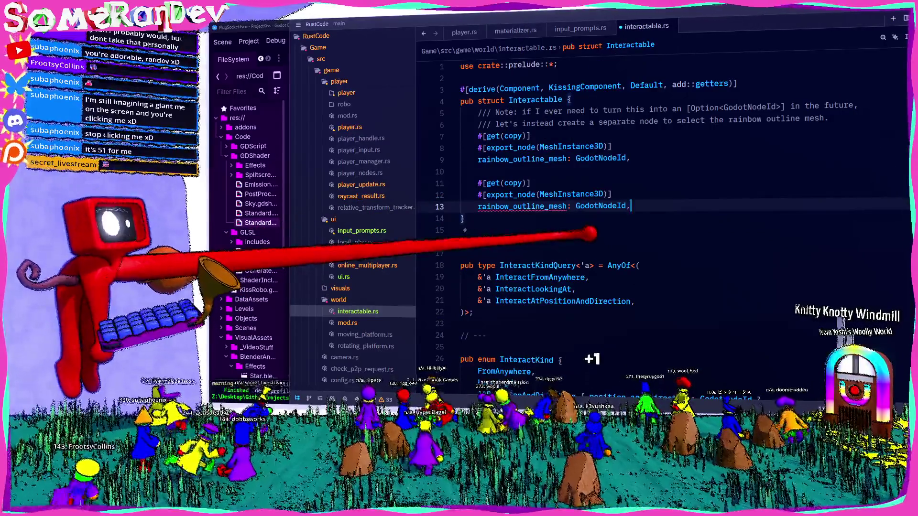
double_click(523, 208)
mouse_move(525, 206)
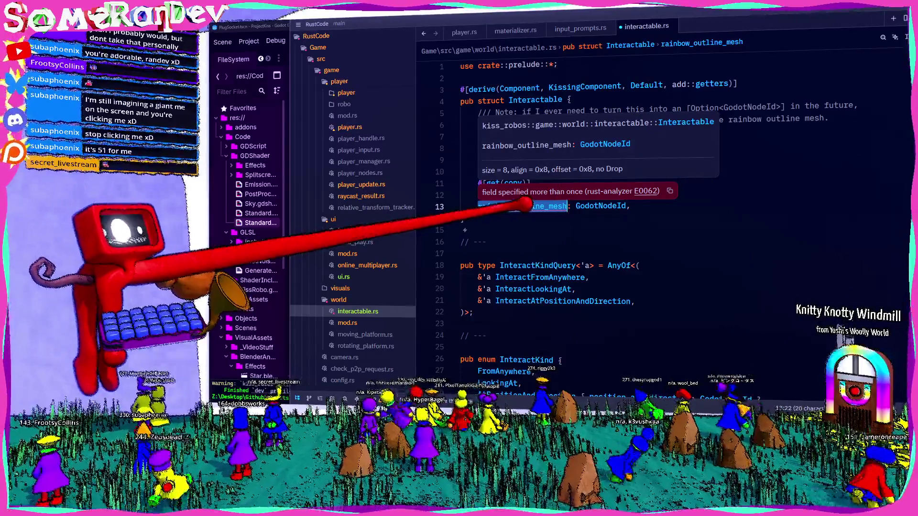
key("Down")
key("Down")
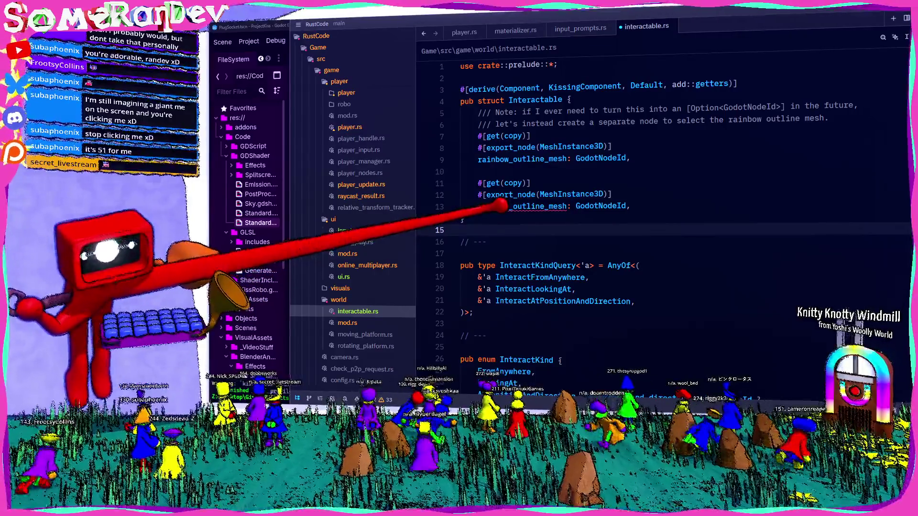
double_click(510, 204)
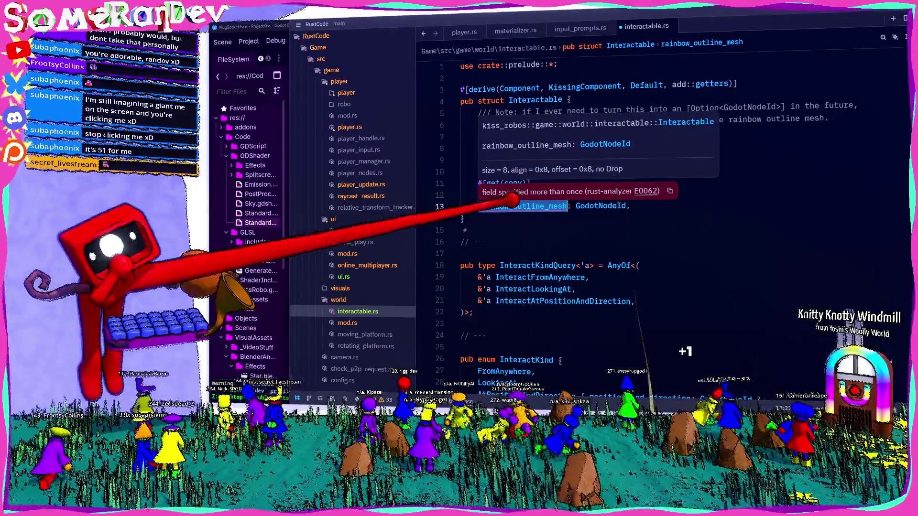
type("effect")
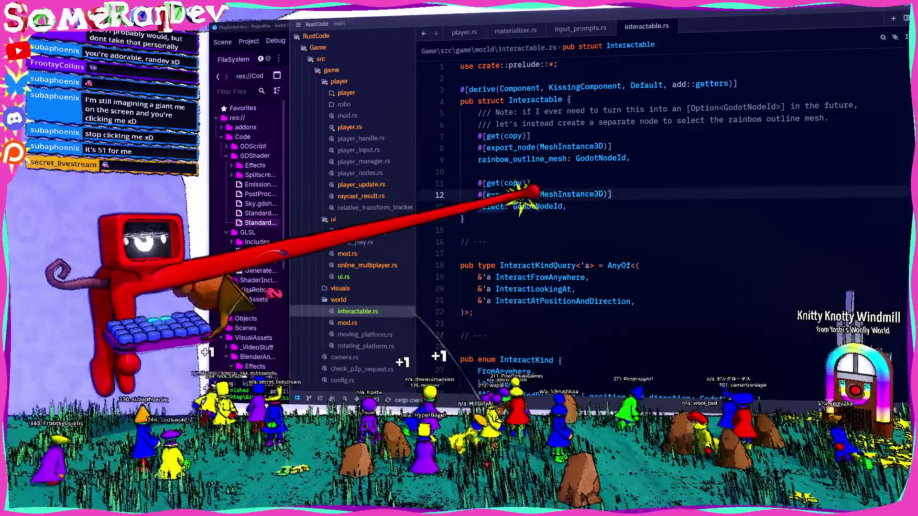
Change the duplicated field's type from GodotNodeId to Entity.
double_click(537, 206)
type("Entity")
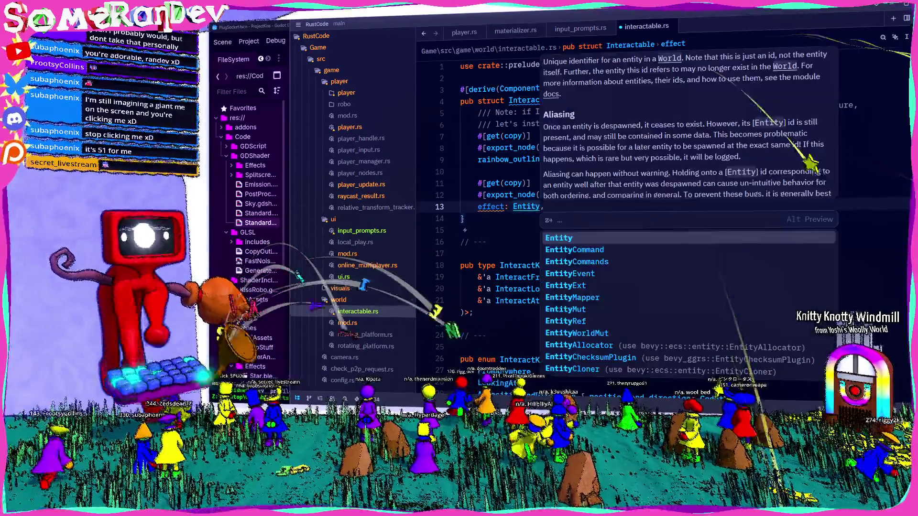
key("Escape")
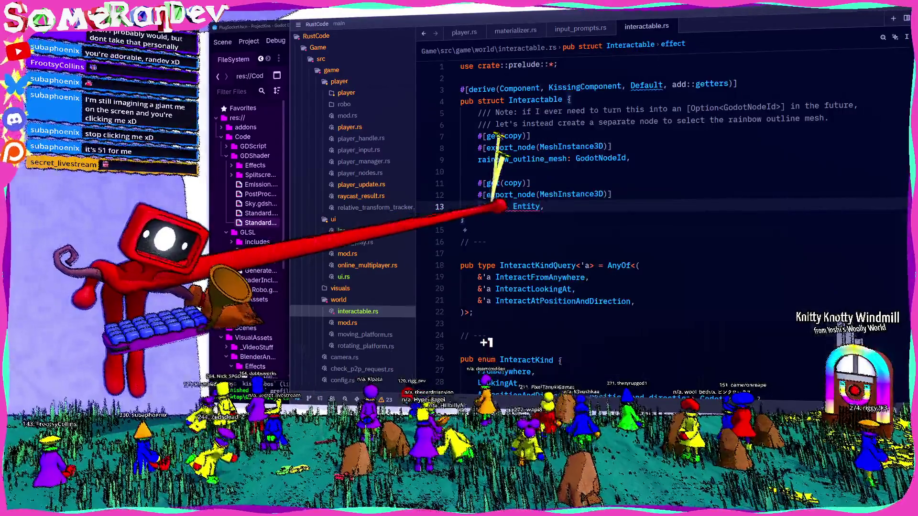
mouse_move(521, 201)
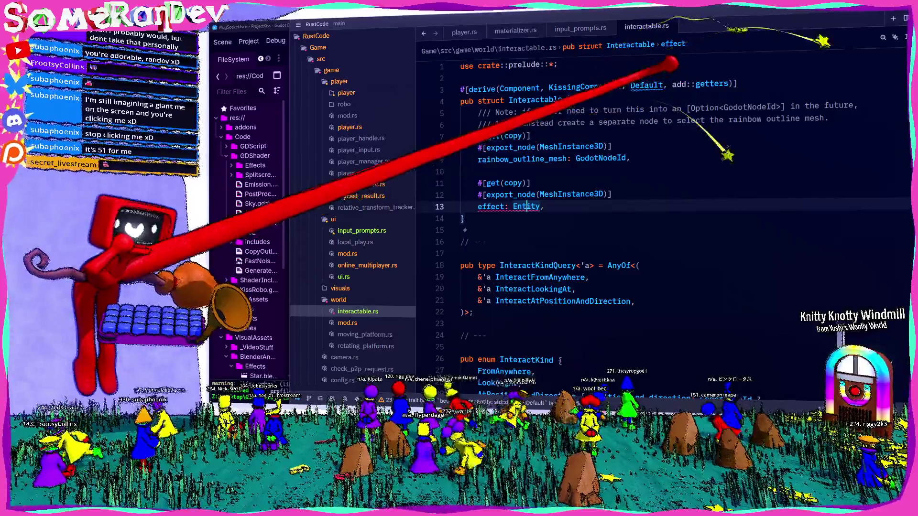
Remove and re-add Default in the struct's derive list, then save interactable.rs.
double_click(646, 85)
key("BackSpace")
key("BackSpace")
key("BackSpace")
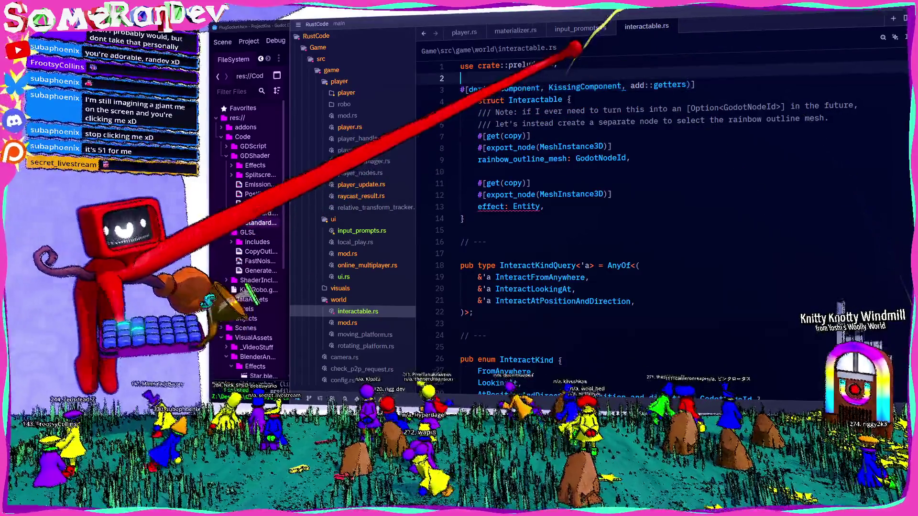
scroll(636, 184, "down", 5)
scroll(607, 244, "up", 5)
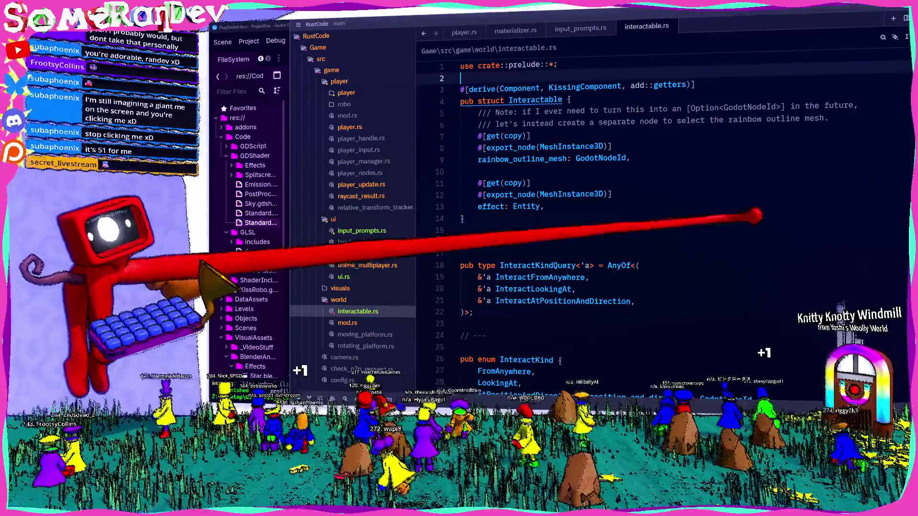
scroll(610, 261, "down", 10)
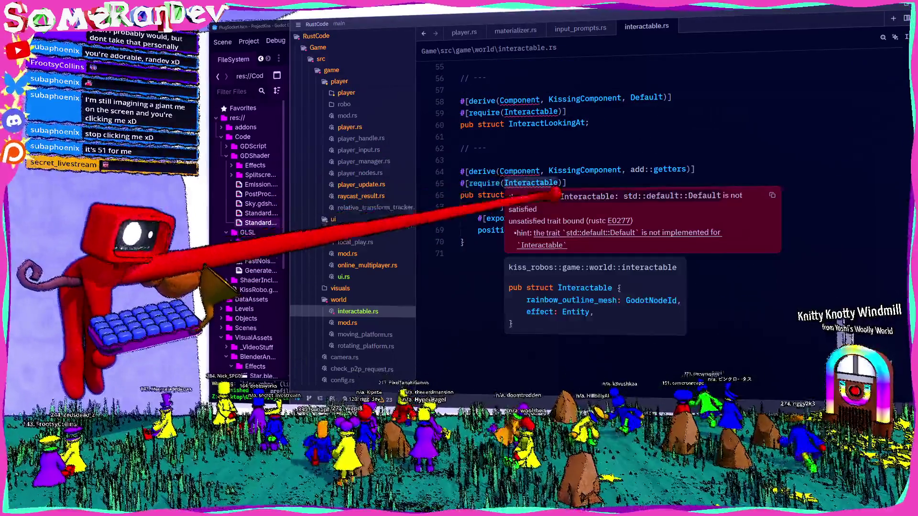
scroll(559, 201, "up", 8)
scroll(598, 194, "up", 5)
left_click(621, 86)
type(", Default, add::getters)]")
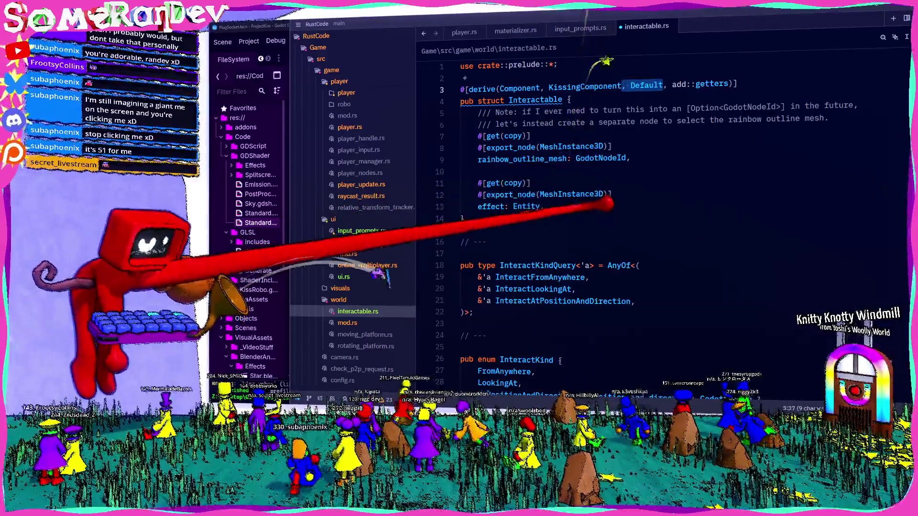
key("ctrl+s")
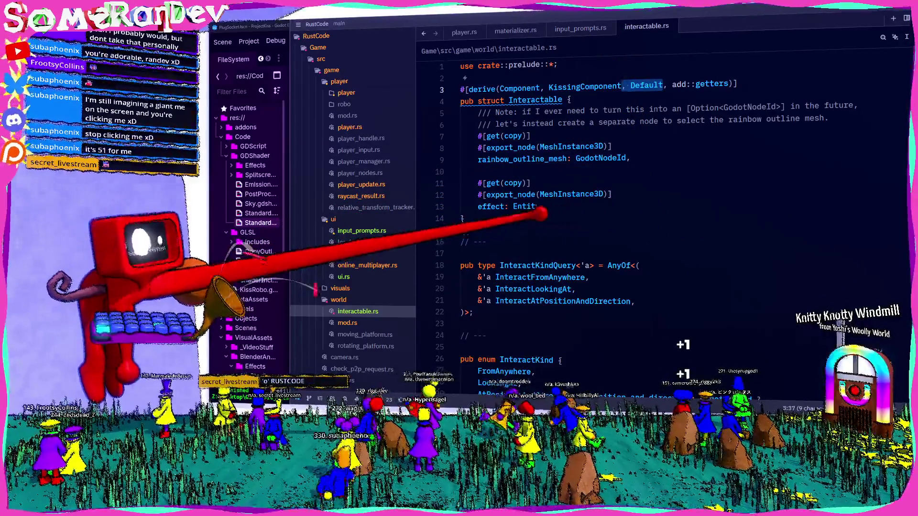
Make the effect field's type Option<Entity>.
left_click(513, 206)
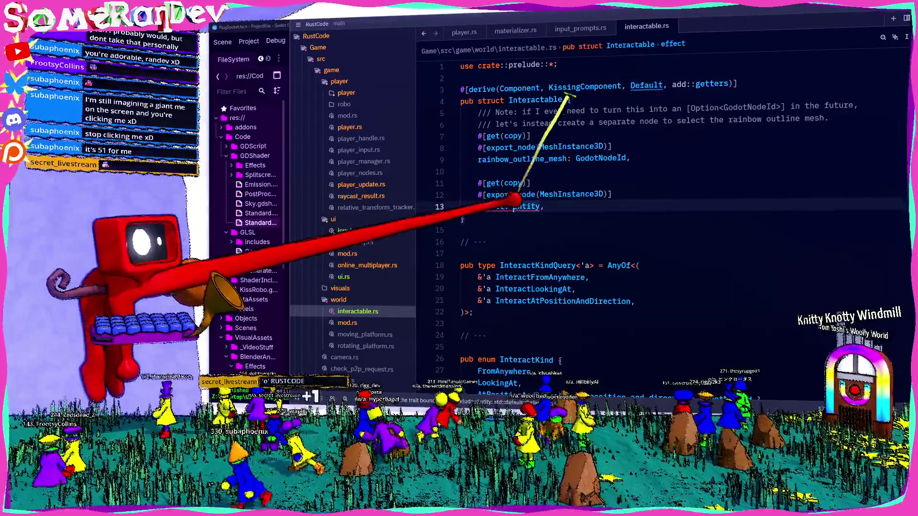
type("Option<")
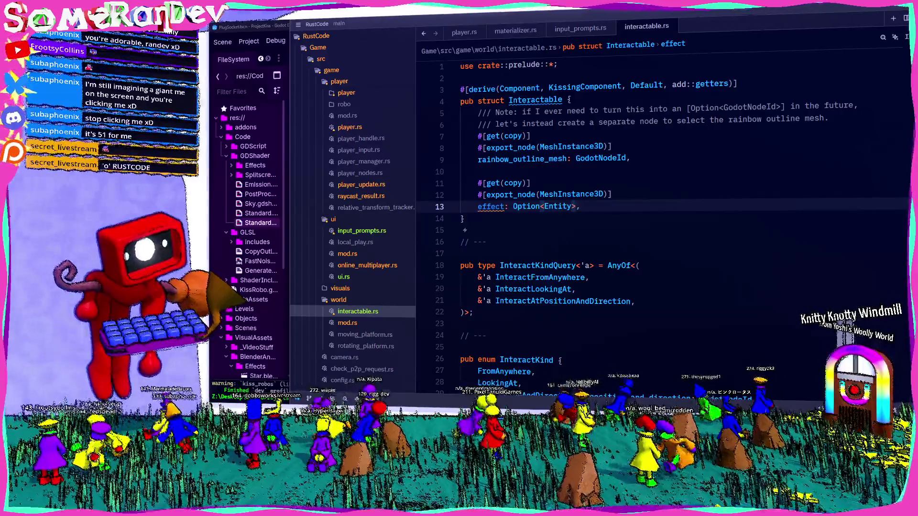
left_click(508, 218)
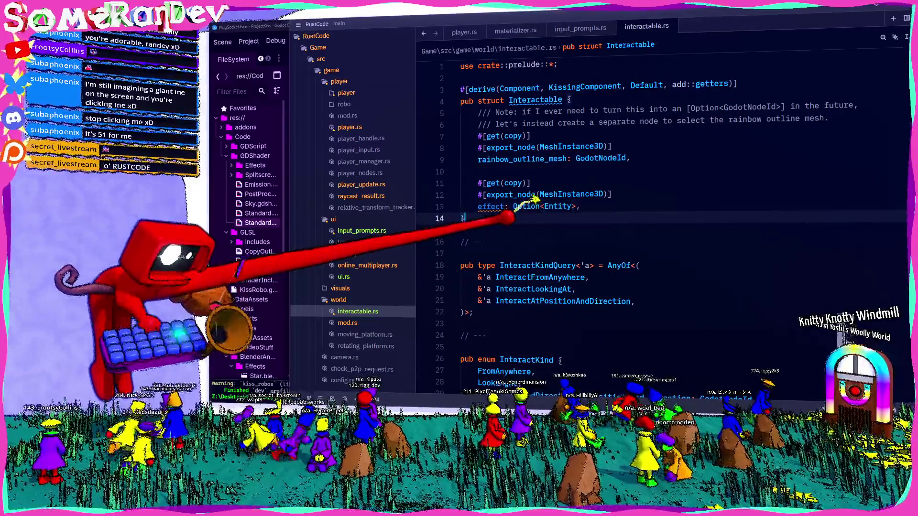